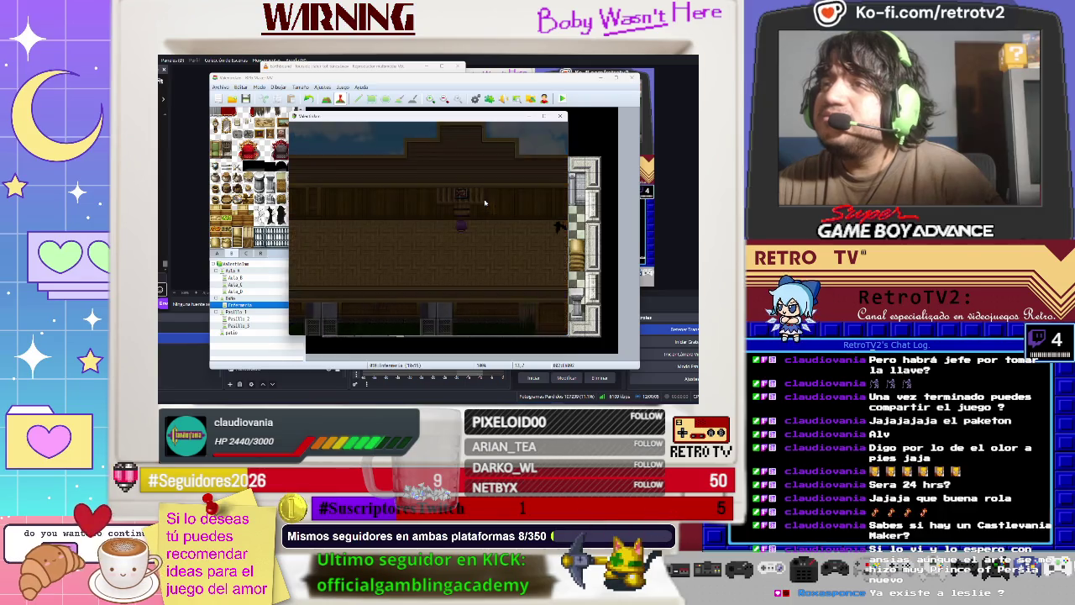
Have the nurse heal Ayane with 'Sí, estoy herida', then check and close the game menu.
key("Right")
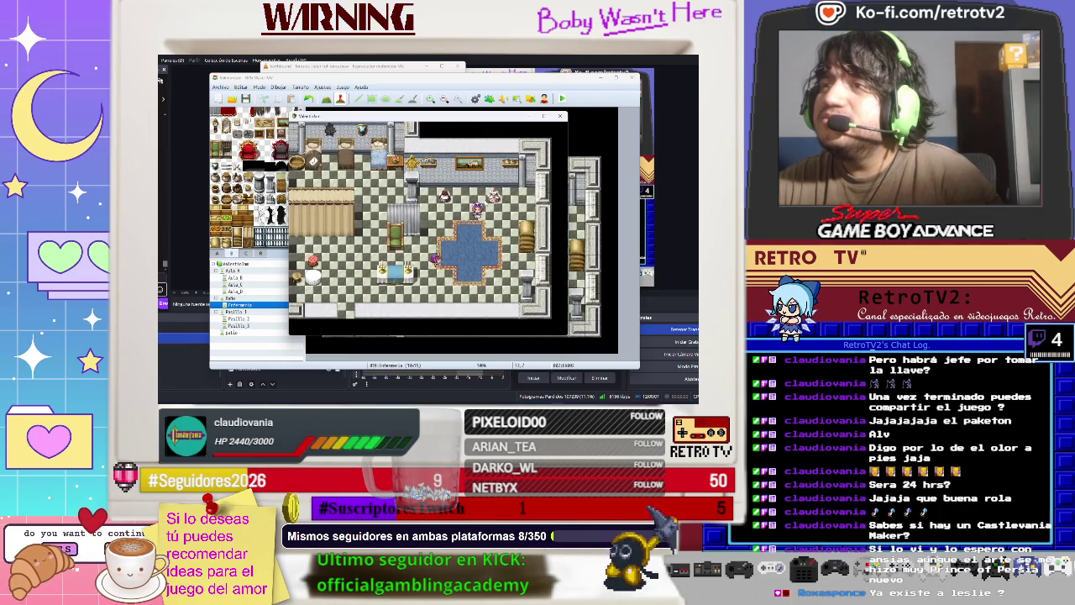
key("Up")
key("Return")
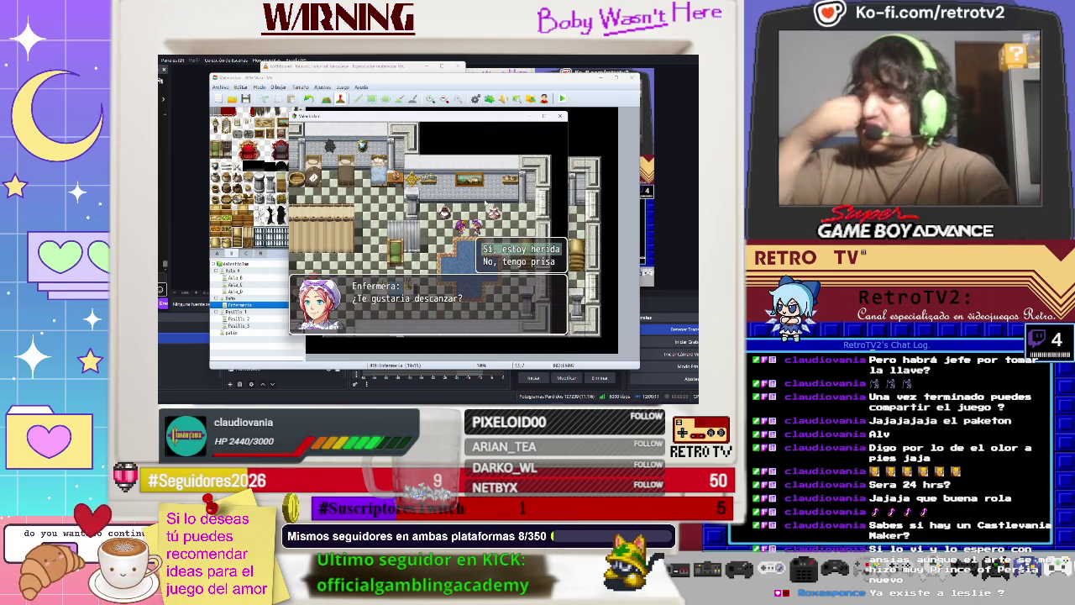
key("Return")
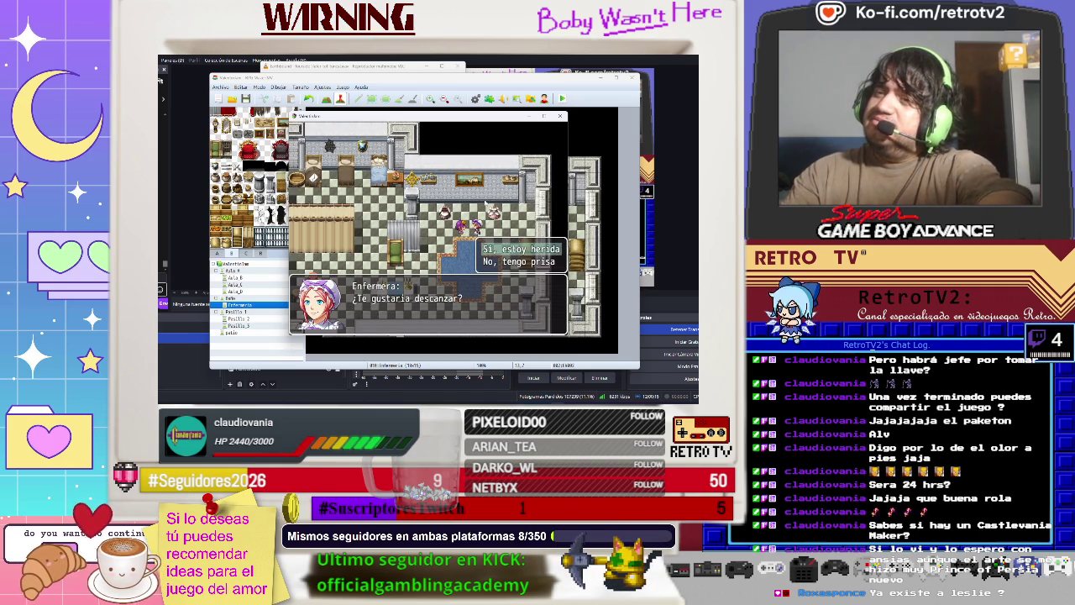
key("Return")
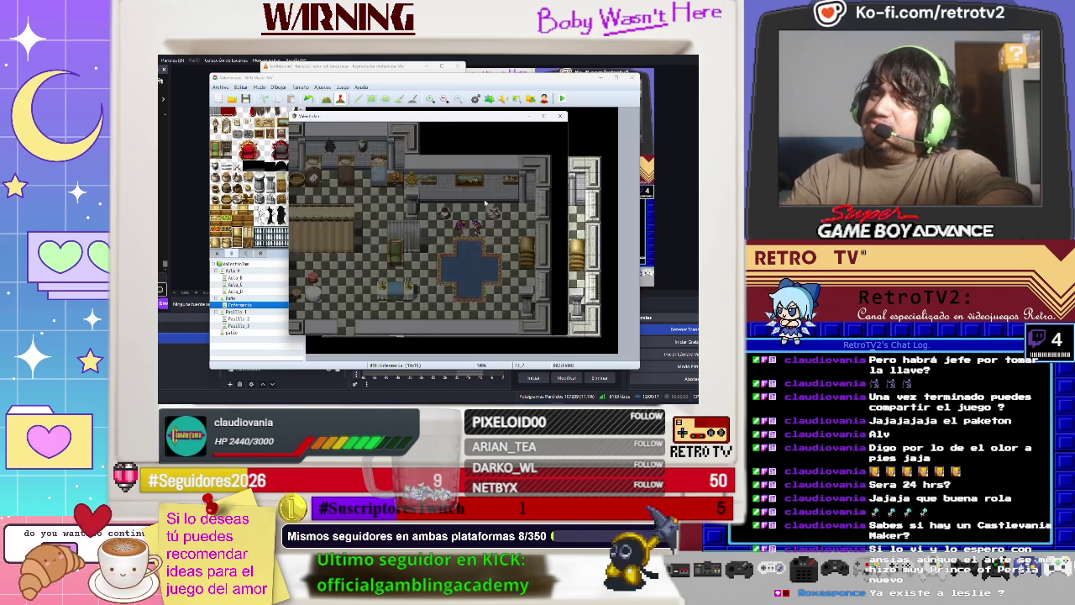
key("Escape")
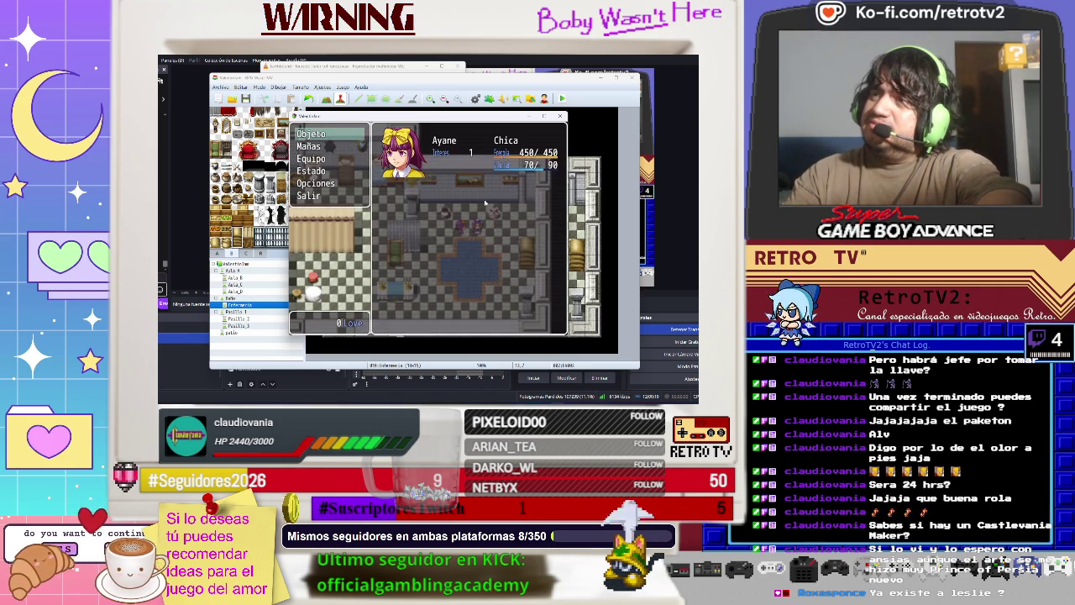
key("Escape")
Walk Ayane out of the infirmary, across the wooden hall, to the cloud-side corridor.
key("Left")
key("Down")
key("Right")
key("Down")
key("Down")
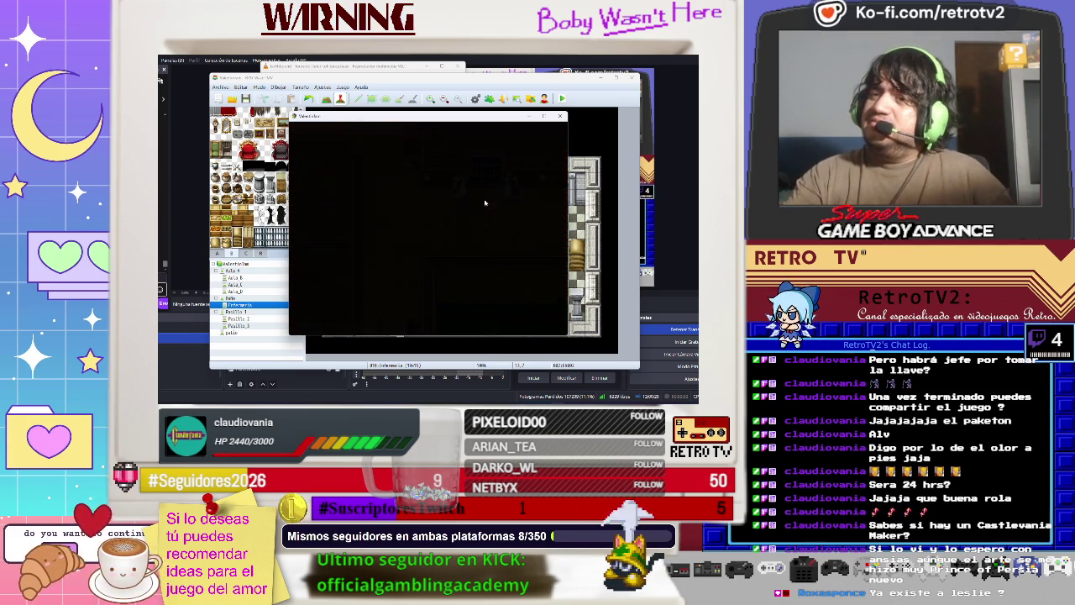
Walk Ayane down the corridor and talk to the NPC who says 'Es peligroso salir solo toma esto.'.
key("Down")
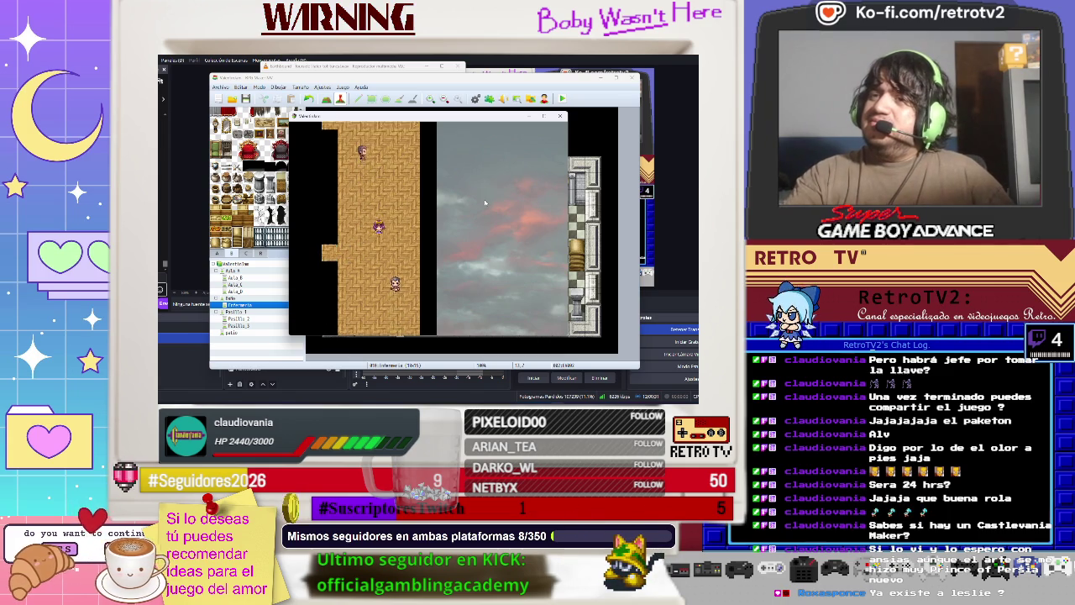
key("Down")
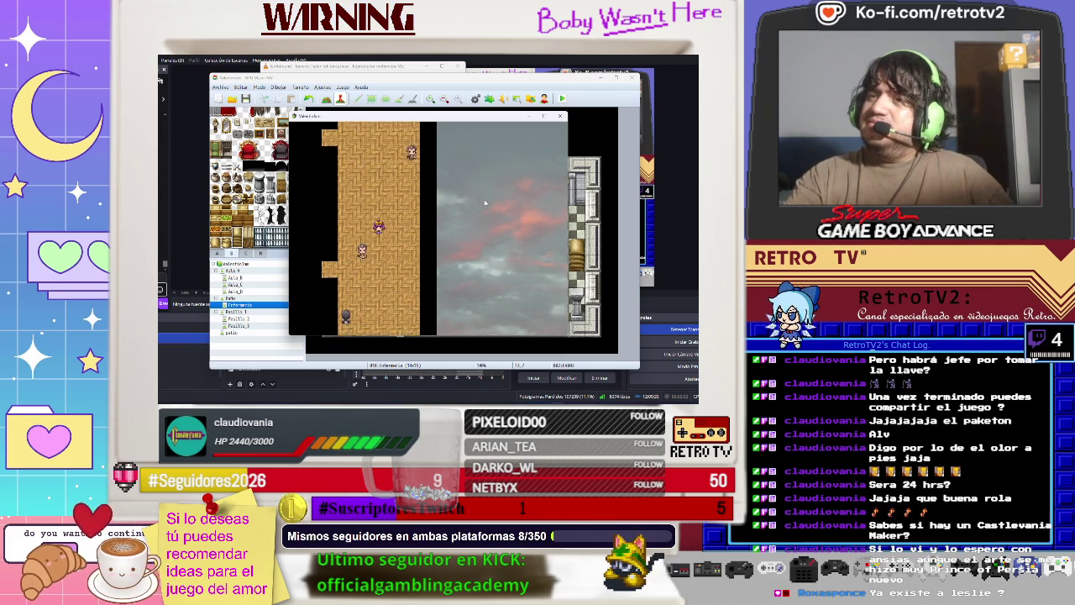
key("Down")
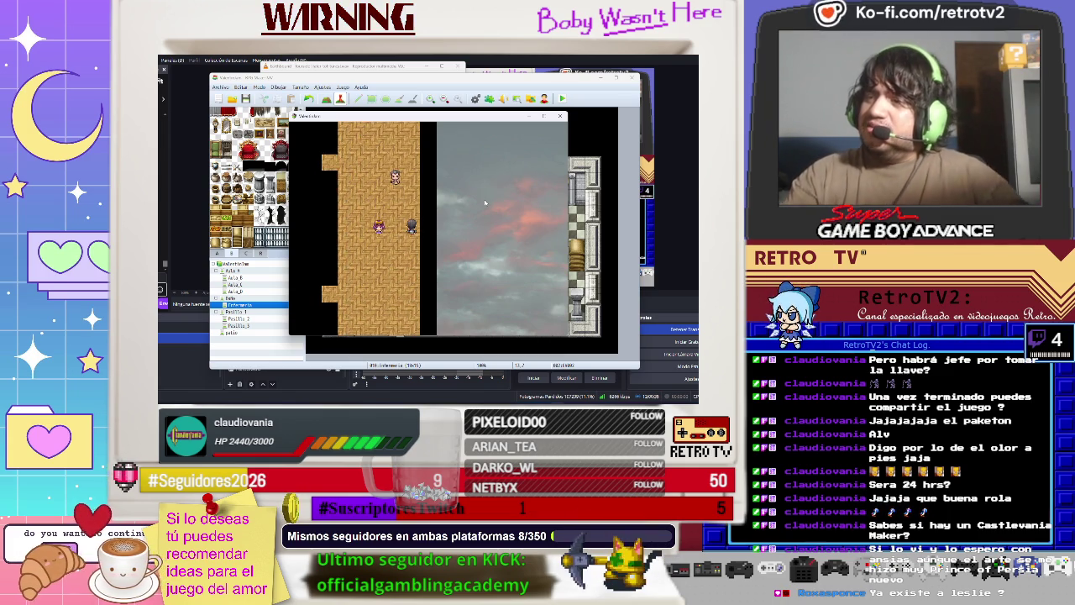
key("Up")
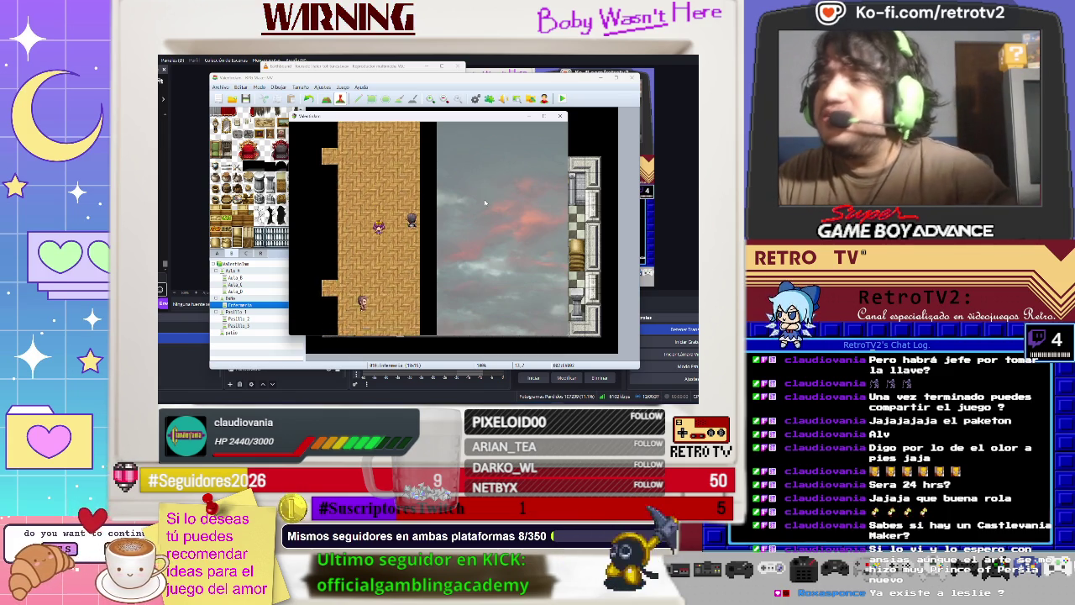
key("Down")
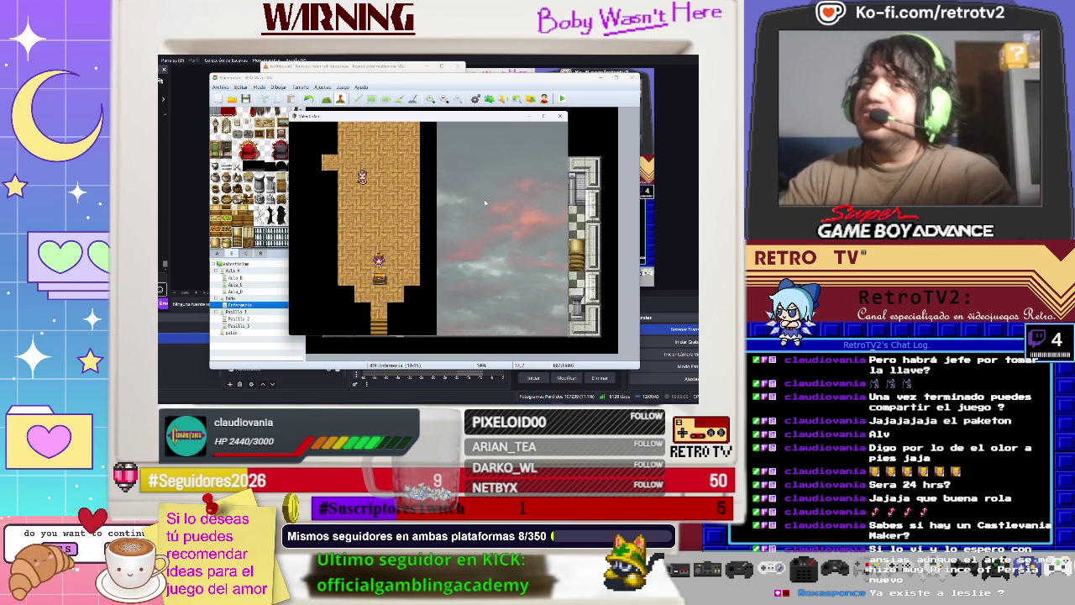
key("Return")
key("Return")
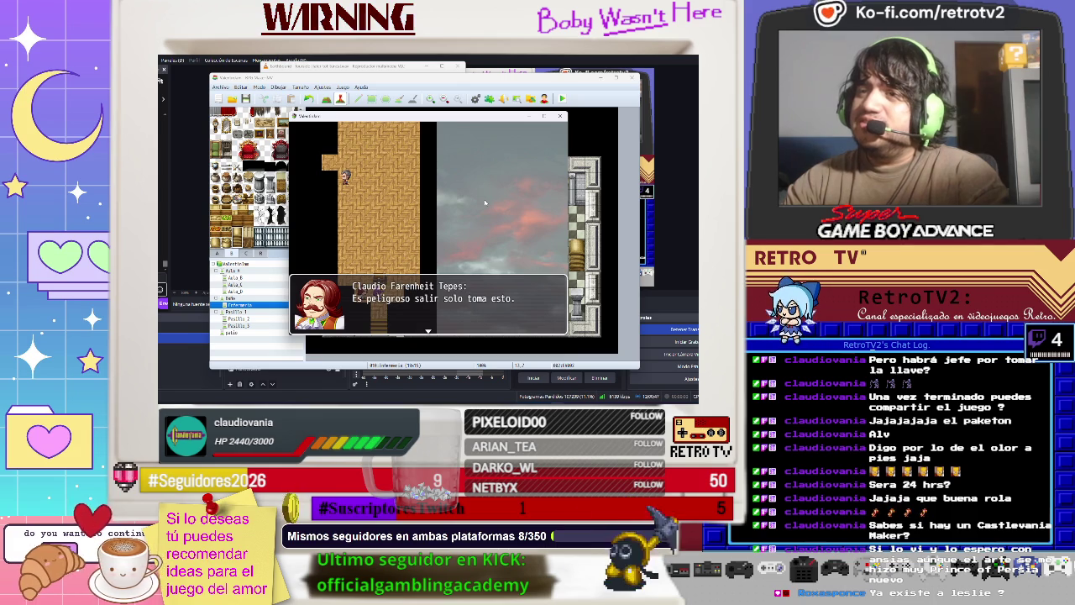
key("Return")
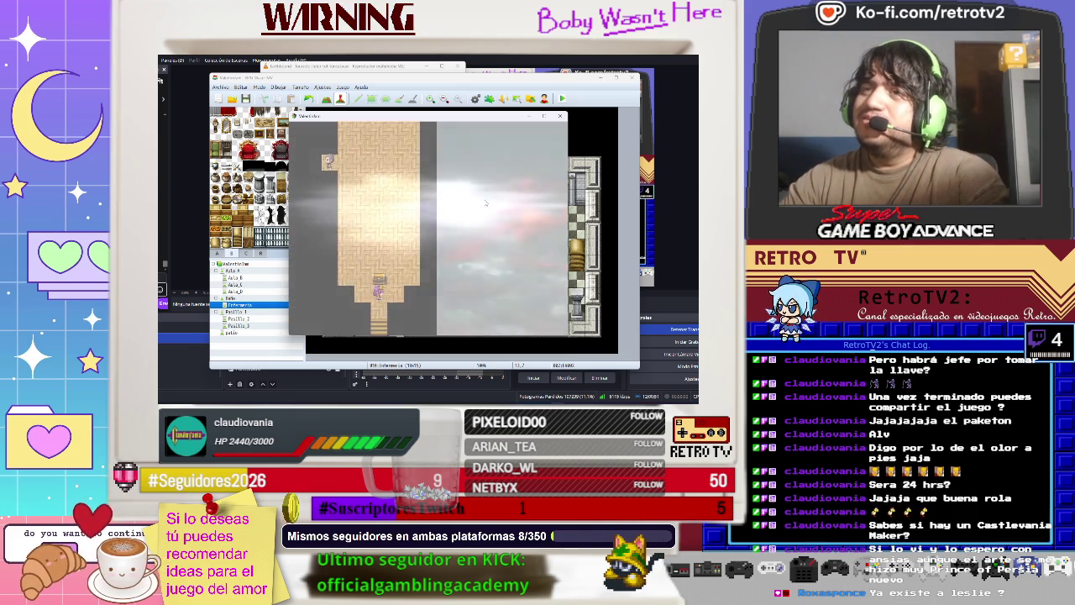
In the Equipo menu, put Lapiz in Ayane's Arma slot and empty her Cabeza slot.
key("Escape")
key("Down")
key("Down")
key("Return")
key("Return")
key("Return")
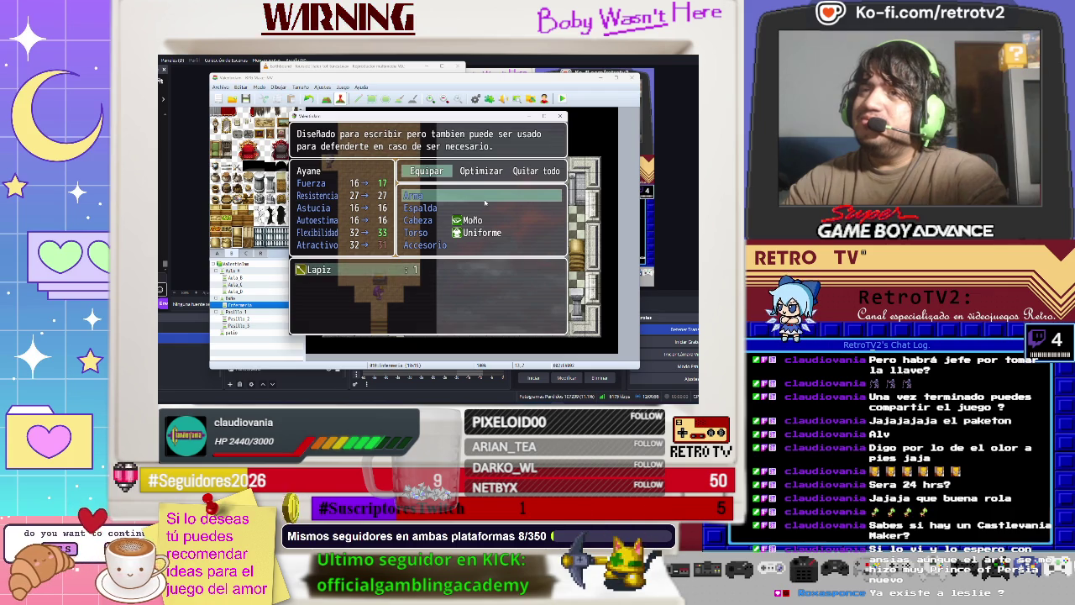
key("Return")
key("Down")
key("Down")
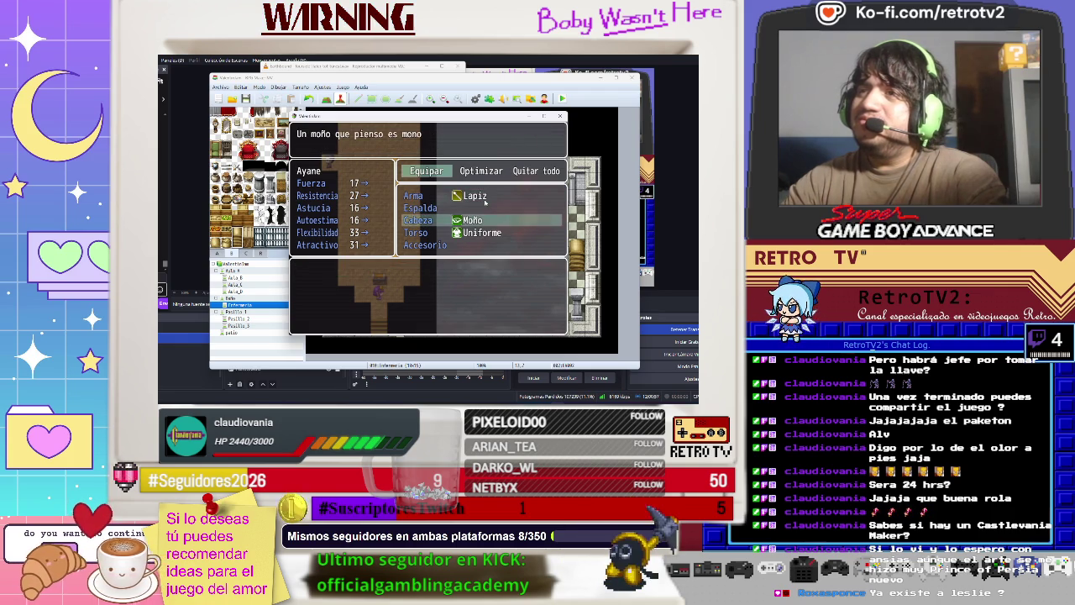
key("Return")
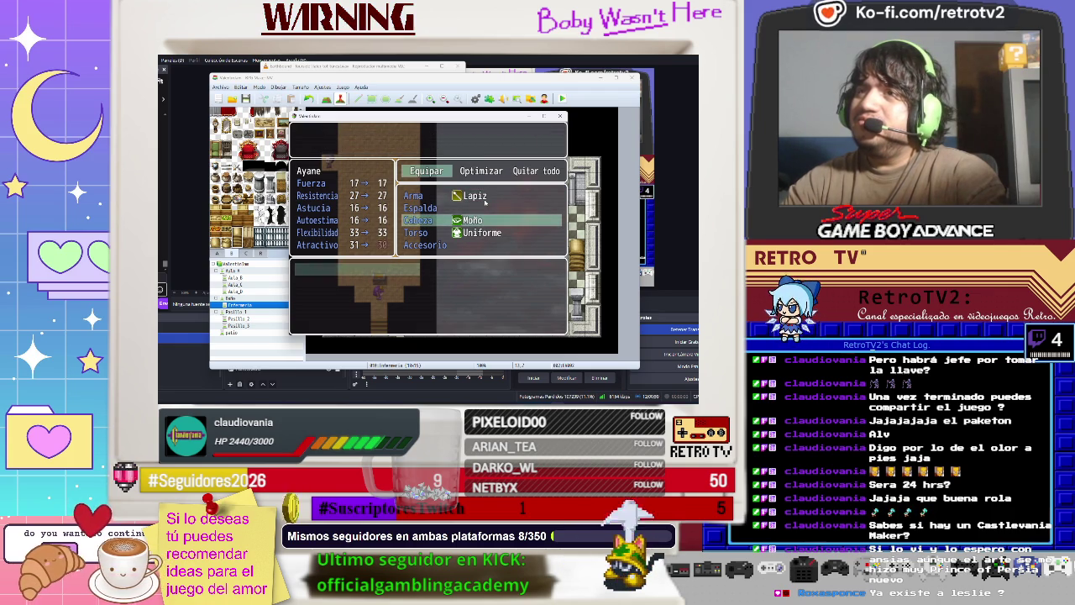
key("Return")
key("Return")
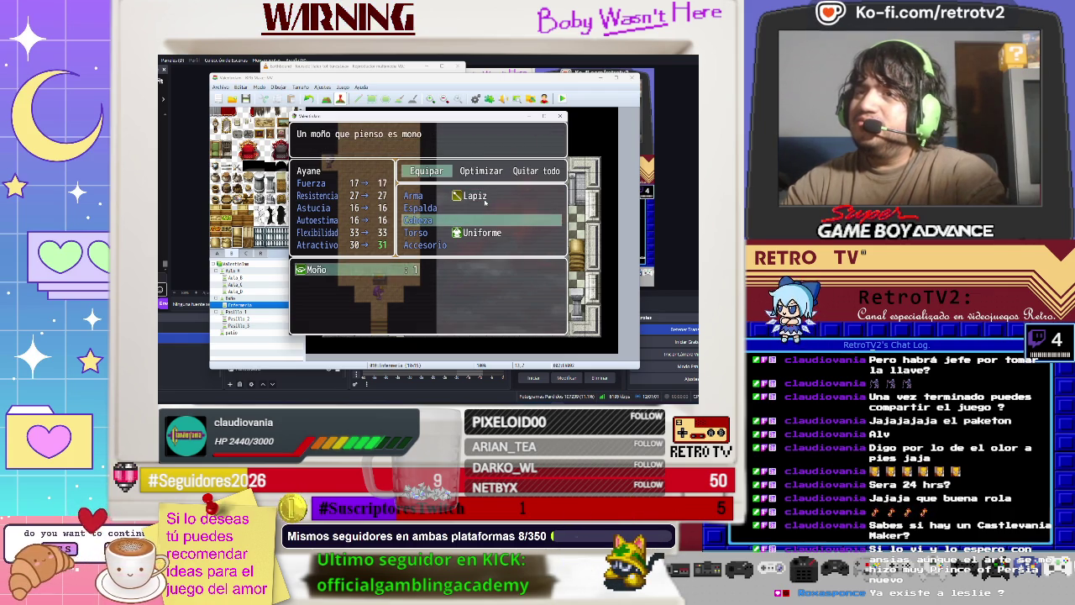
key("Escape")
key("Escape")
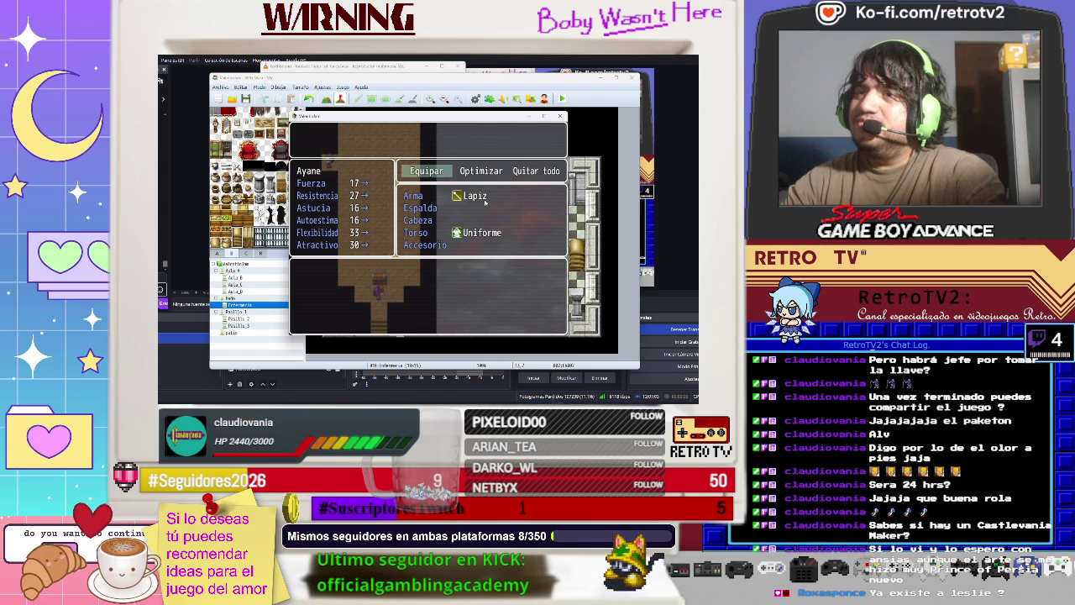
key("Escape")
key("Escape")
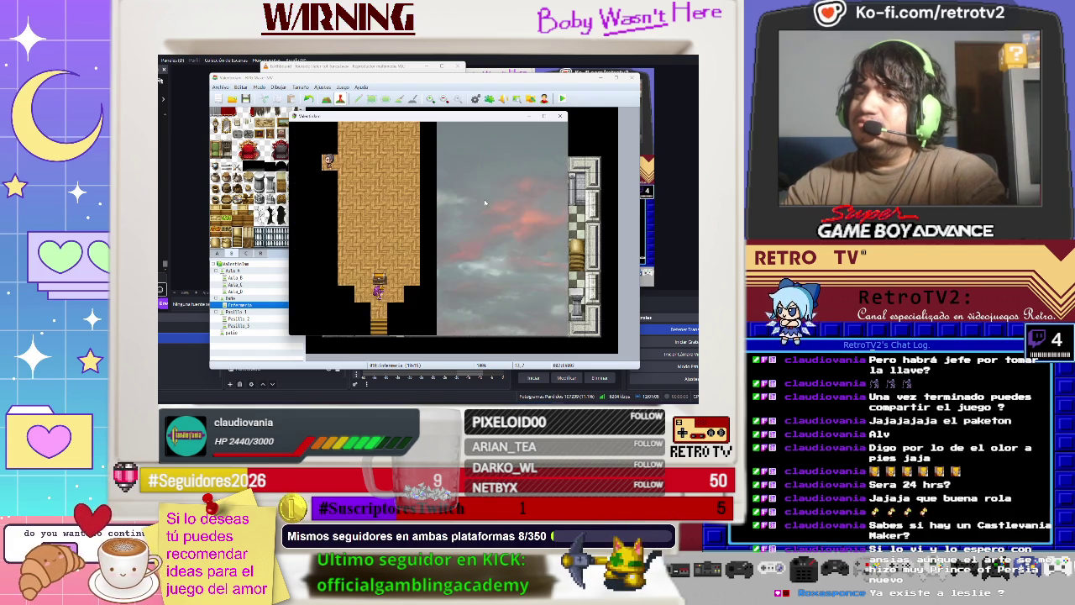
key("Down")
key("Down")
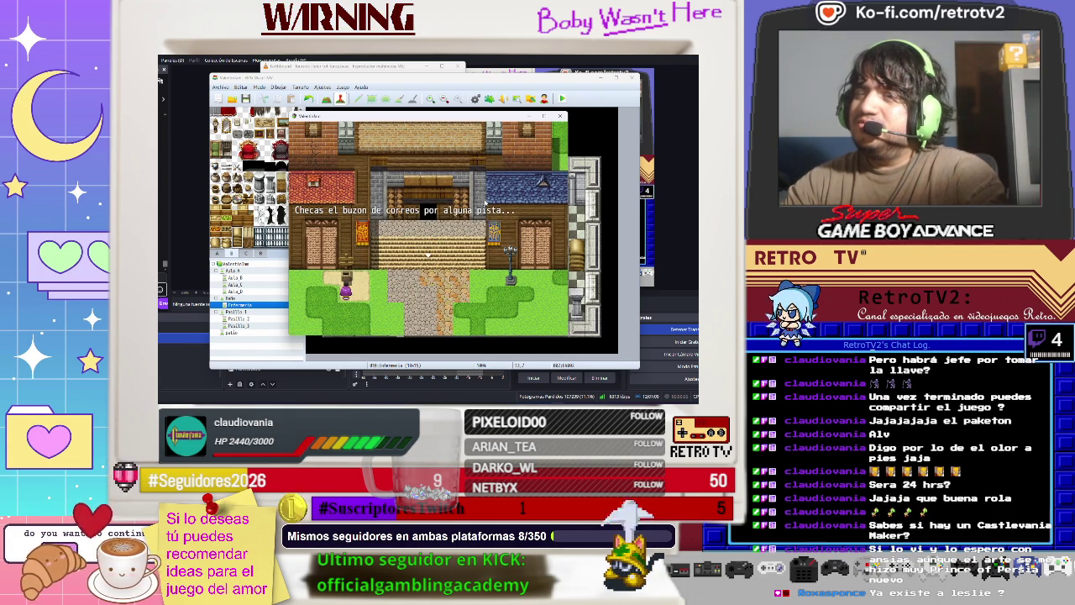
Check the mailbox, answer 'Sí, para la investigacion', and choose Pelear against the Buzon.
key("Return")
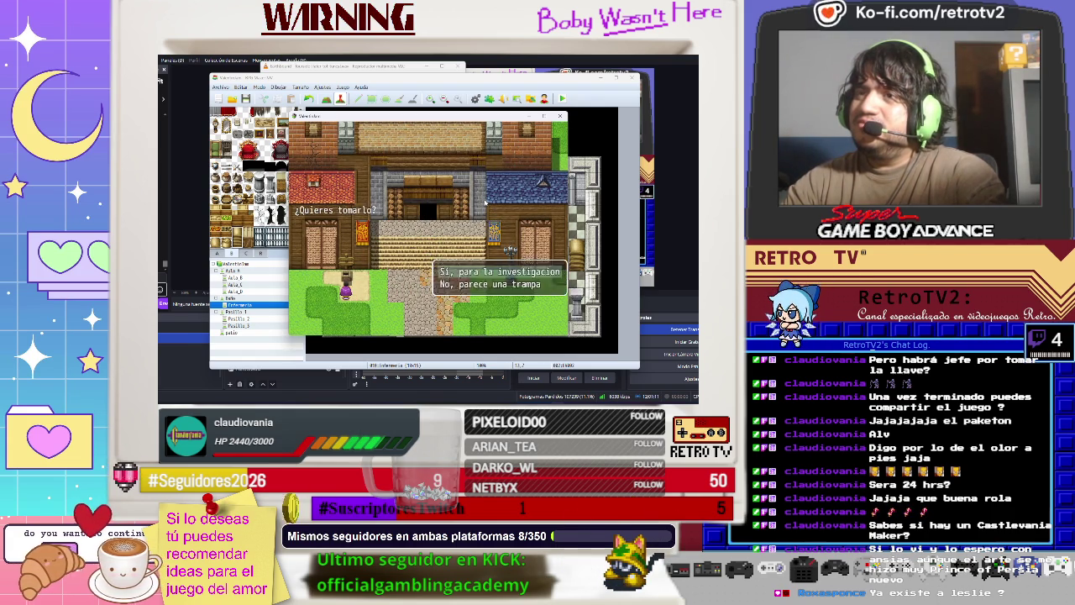
key("Return")
key("Return")
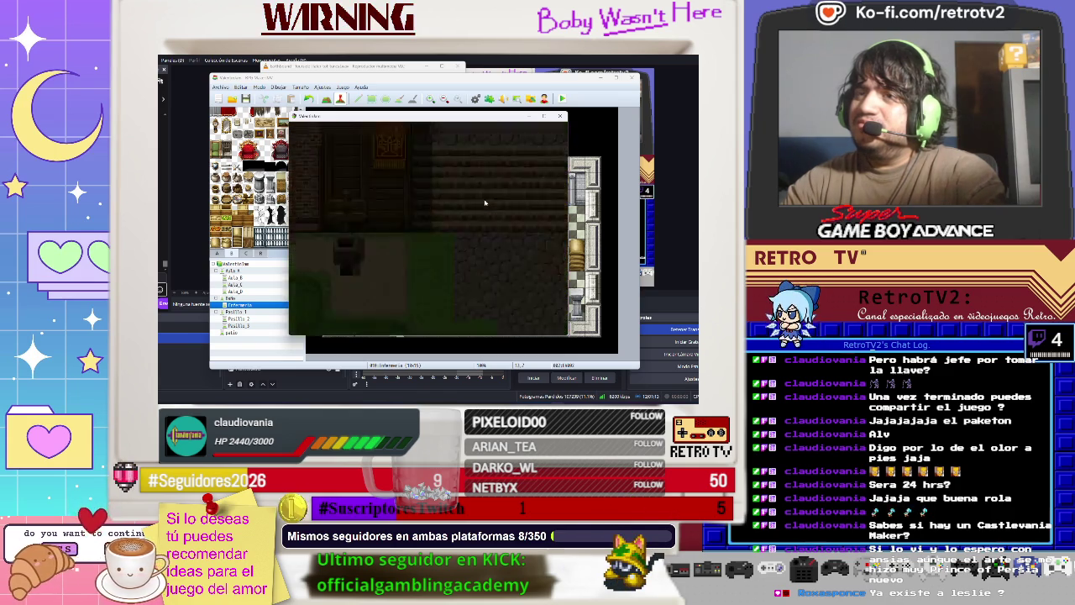
key("Return")
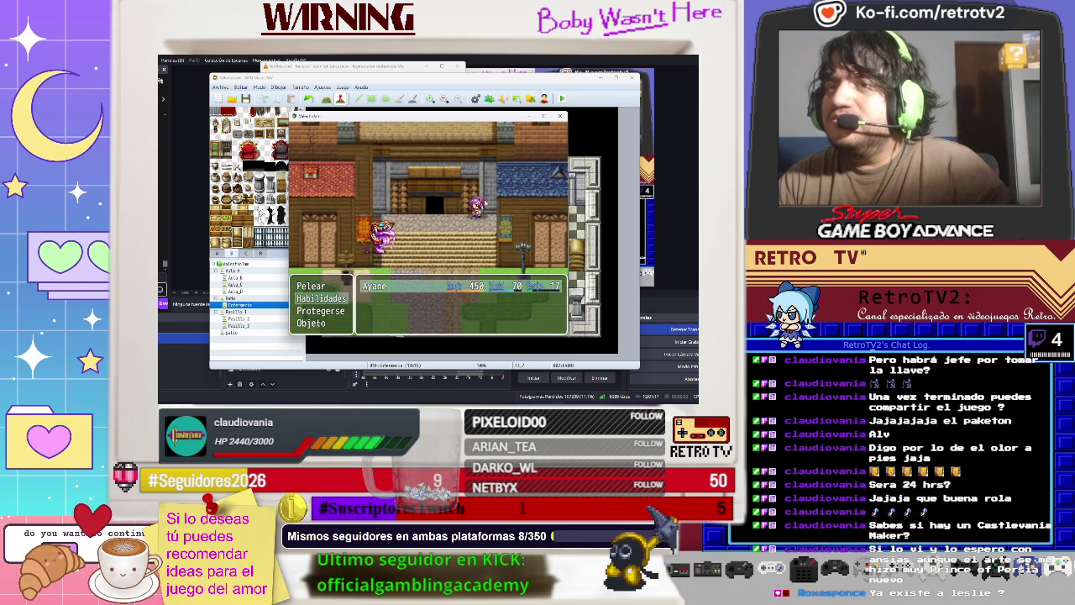
key("Up")
key("Return")
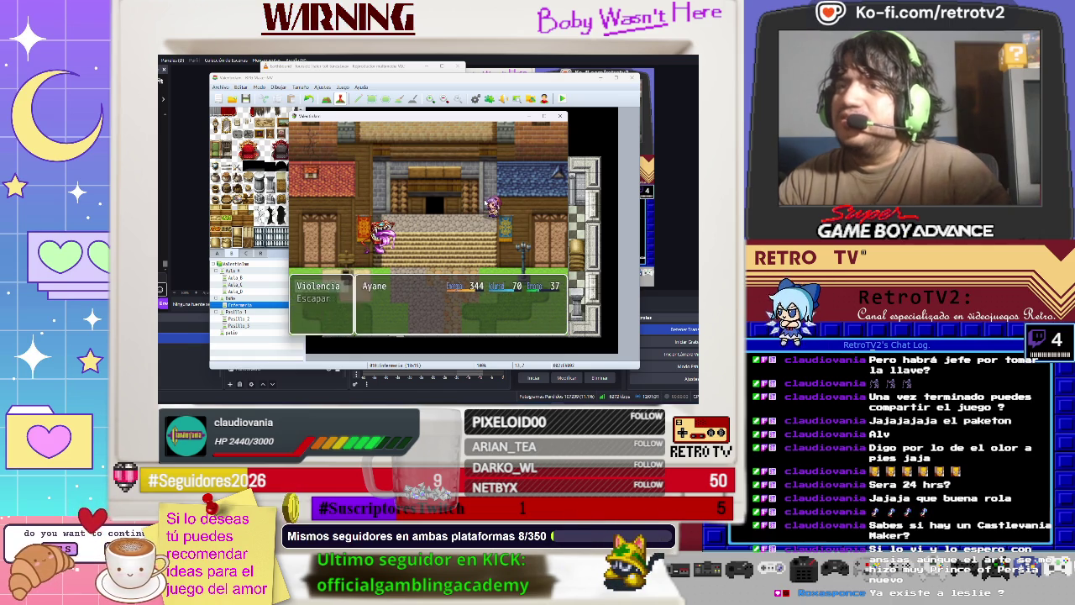
Attack the Buzon, use the Regañar skill, then attack twice more.
key("Return")
key("Return")
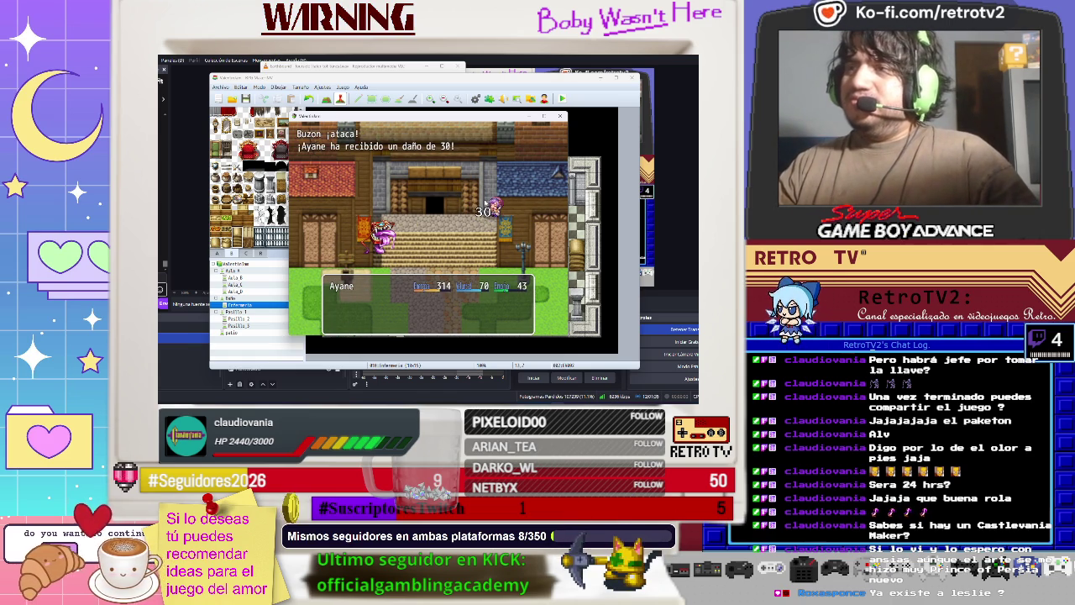
key("Down")
key("Return")
key("Right")
key("Return")
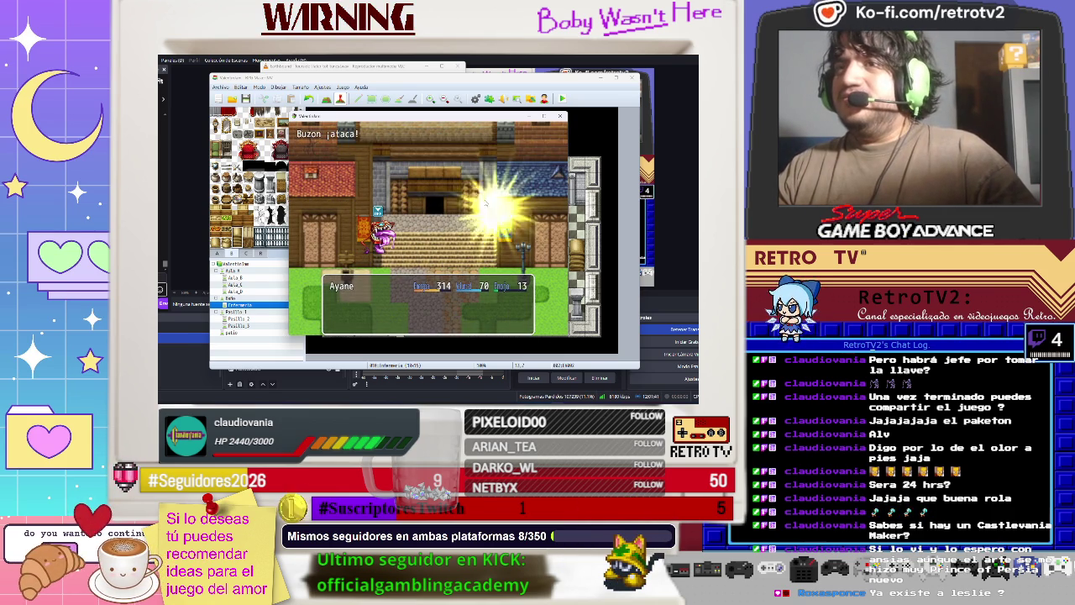
key("Return")
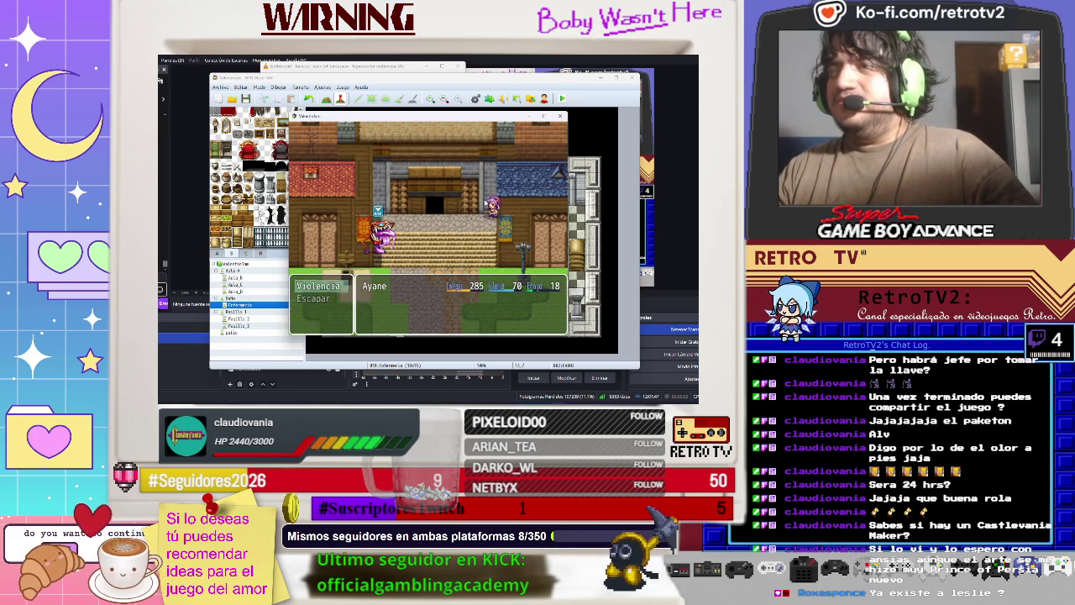
key("Return")
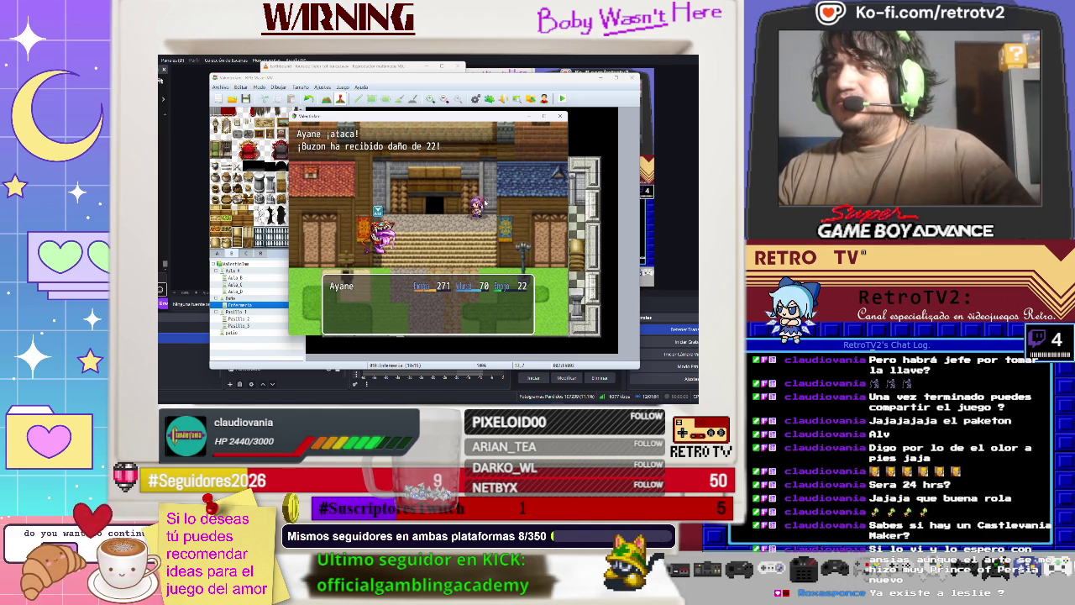
Fight another round against Buzon with attacks and the Regaña al enemigo skill.
key("Return")
key("Return")
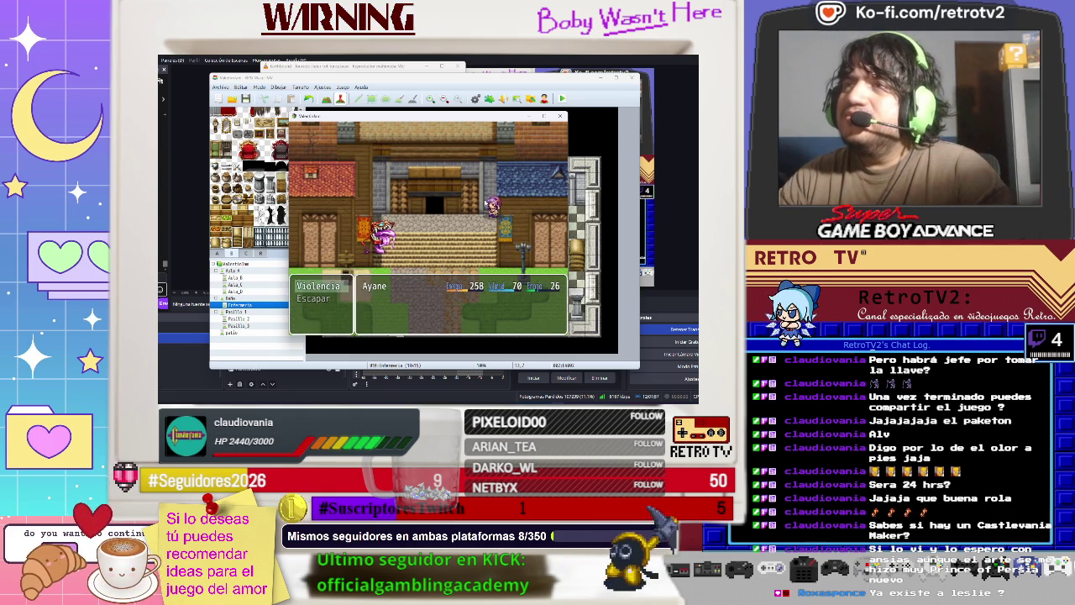
key("Up")
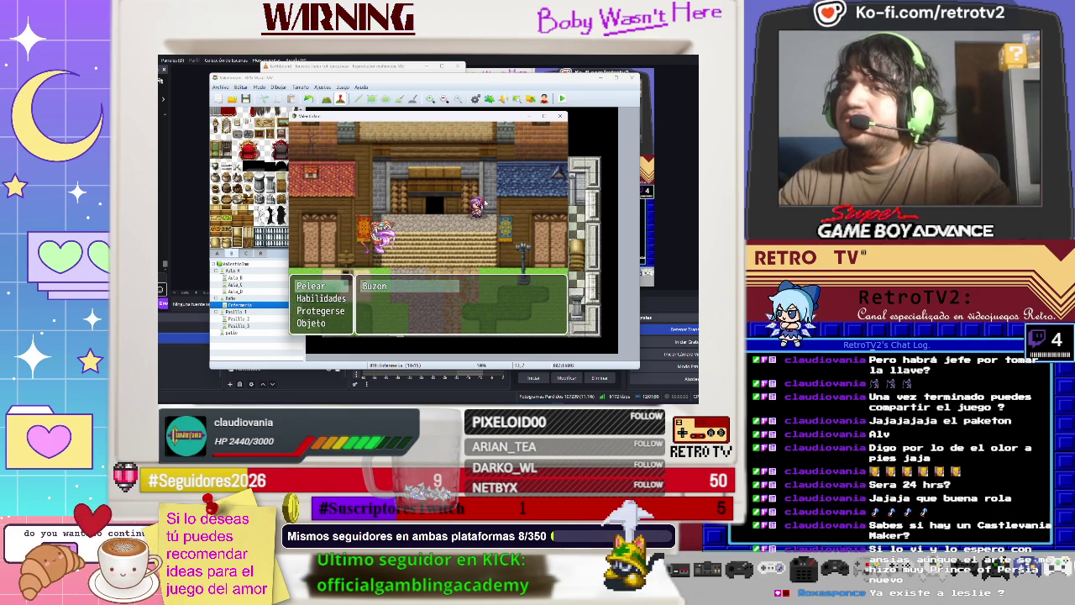
key("Return")
key("Return")
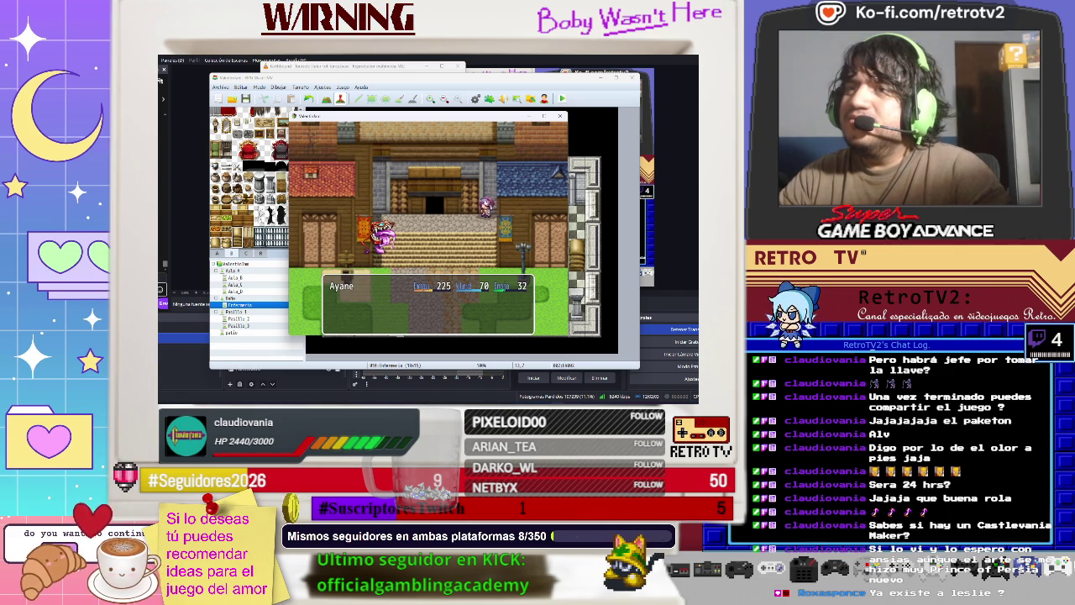
key("Return")
key("Return")
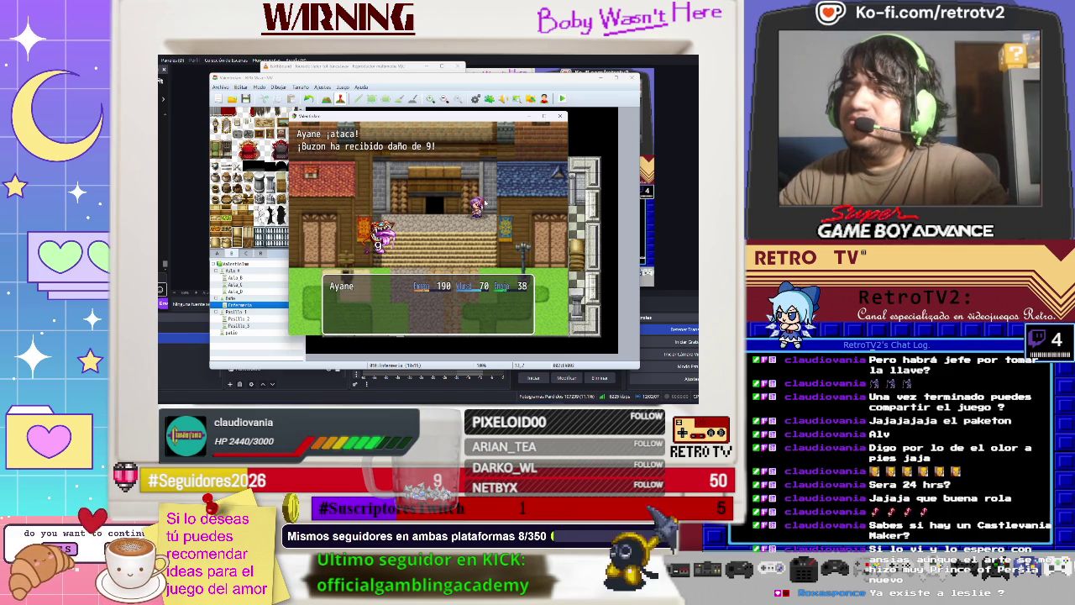
key("Return")
key("Return")
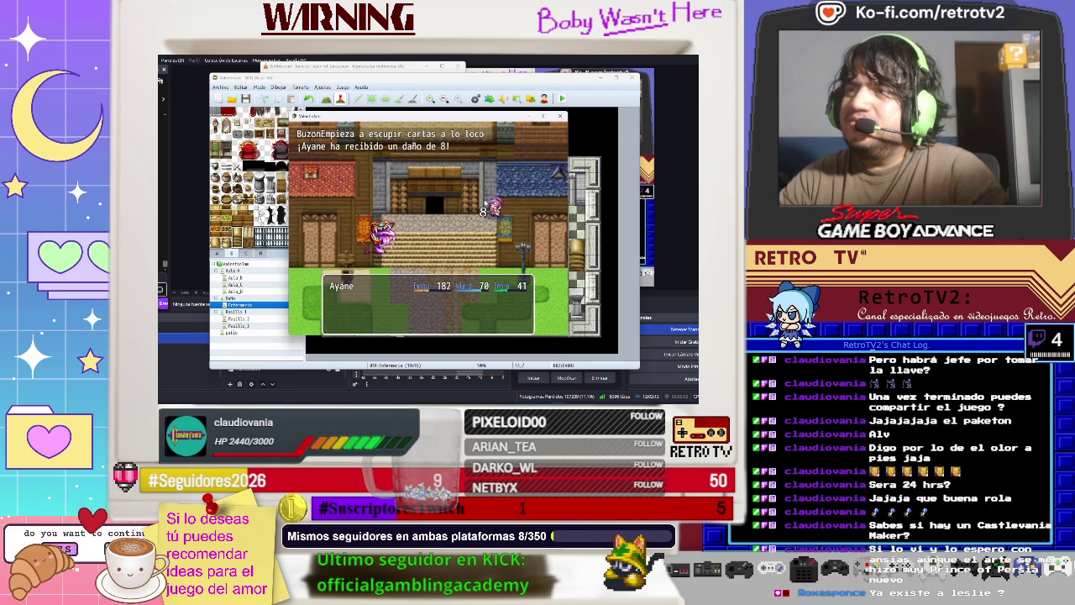
key("Return")
key("Return")
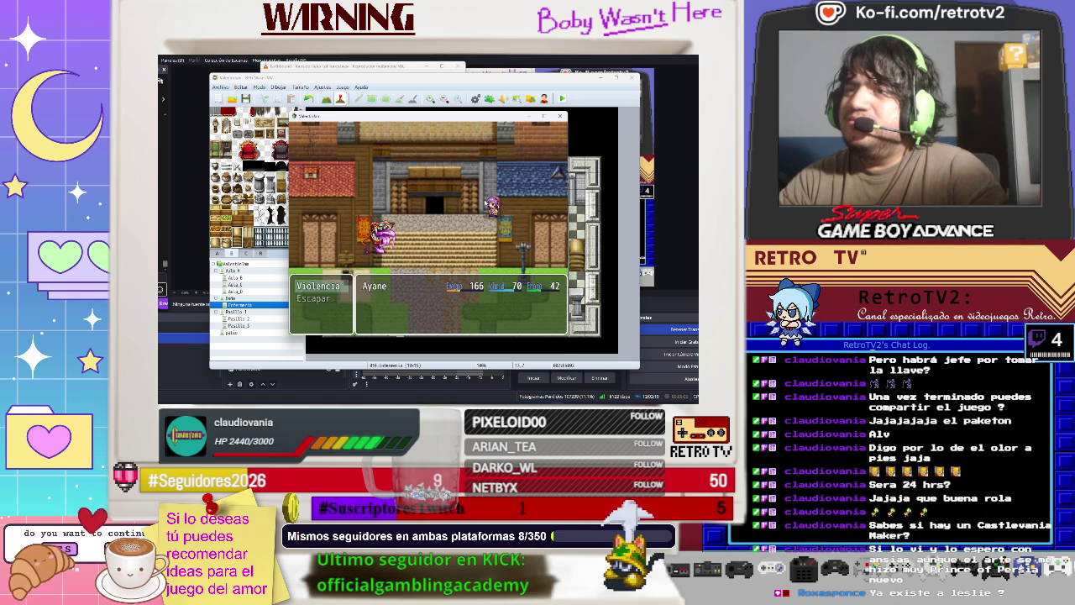
key("Return")
key("Return")
key("Return")
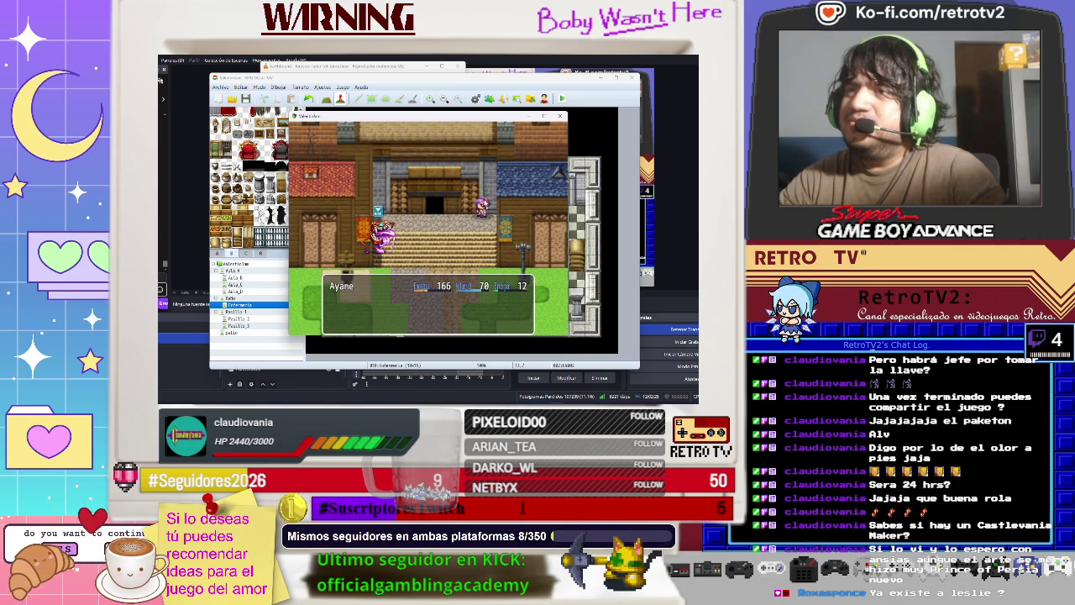
Keep attacking Buzon until Ayane falls, then dismiss the defeat message.
key("Return")
key("Return")
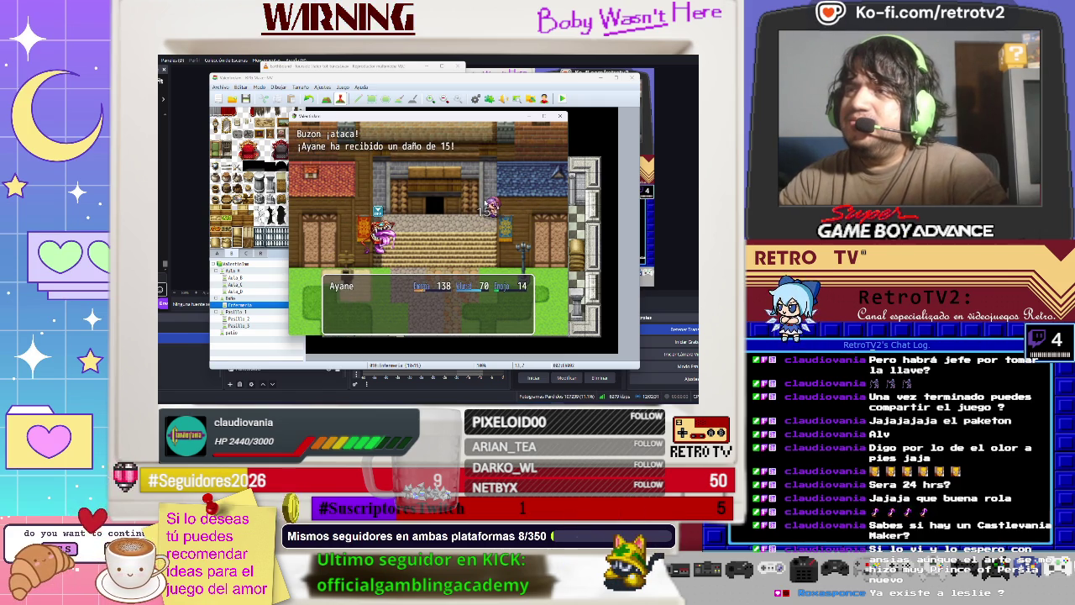
key("Return")
key("Return")
key("Return")
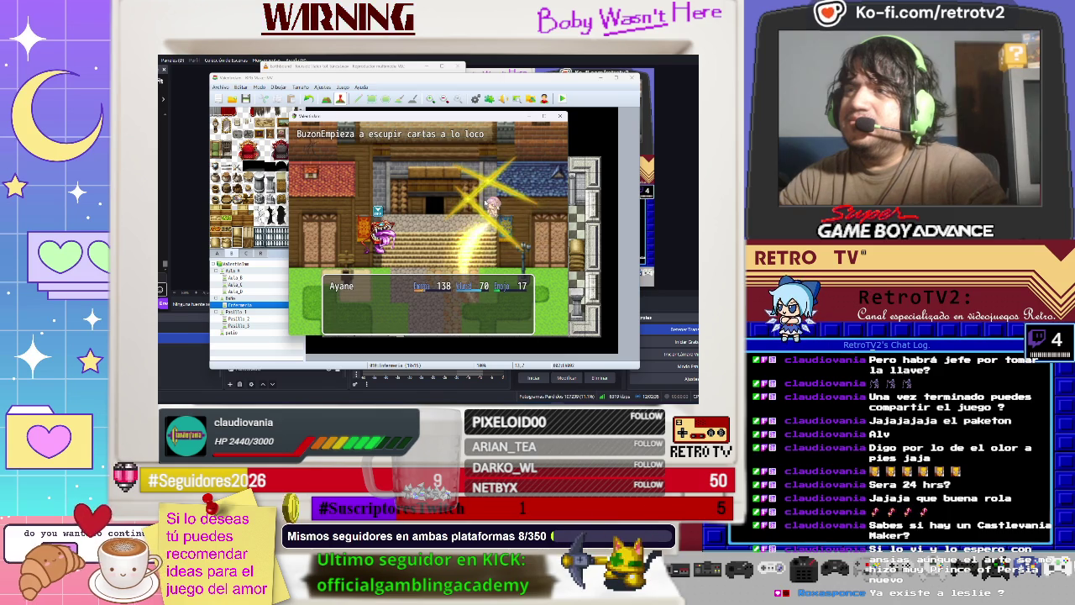
key("Return")
key("Return")
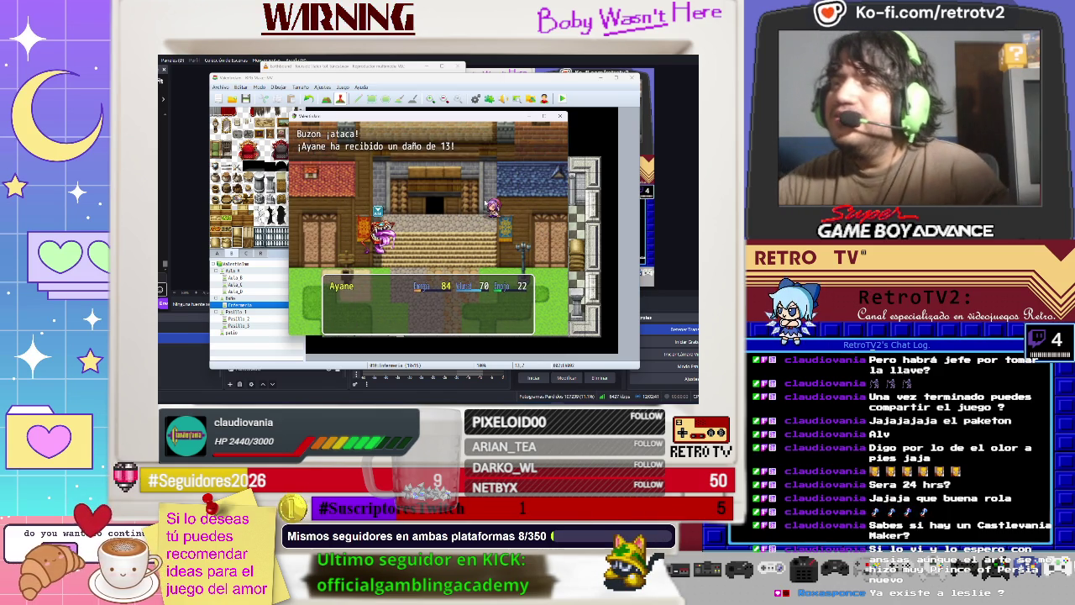
key("Return")
key("Return")
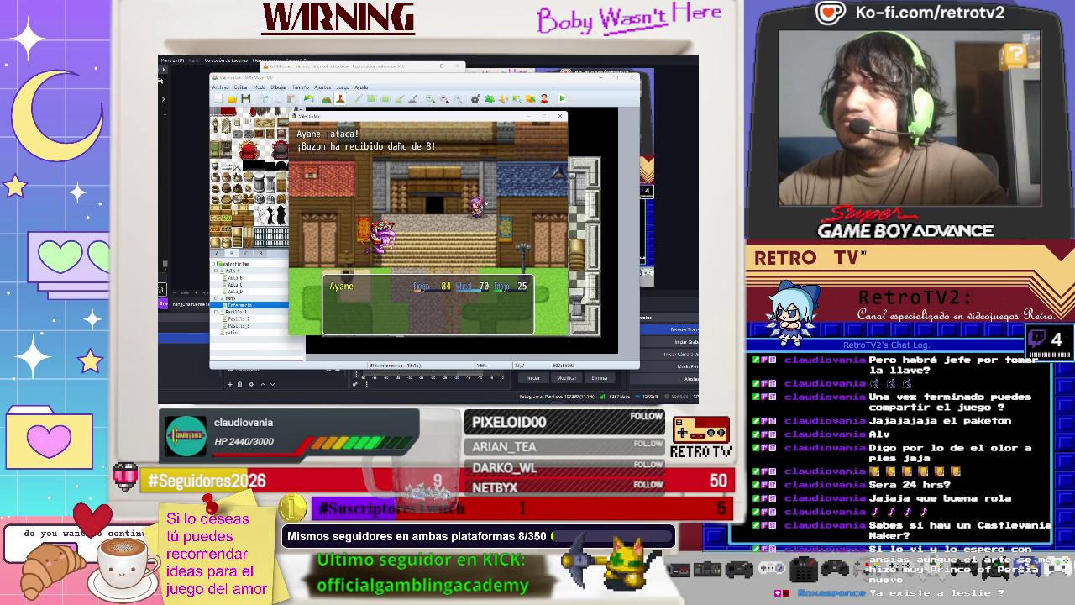
key("Return")
key("Return")
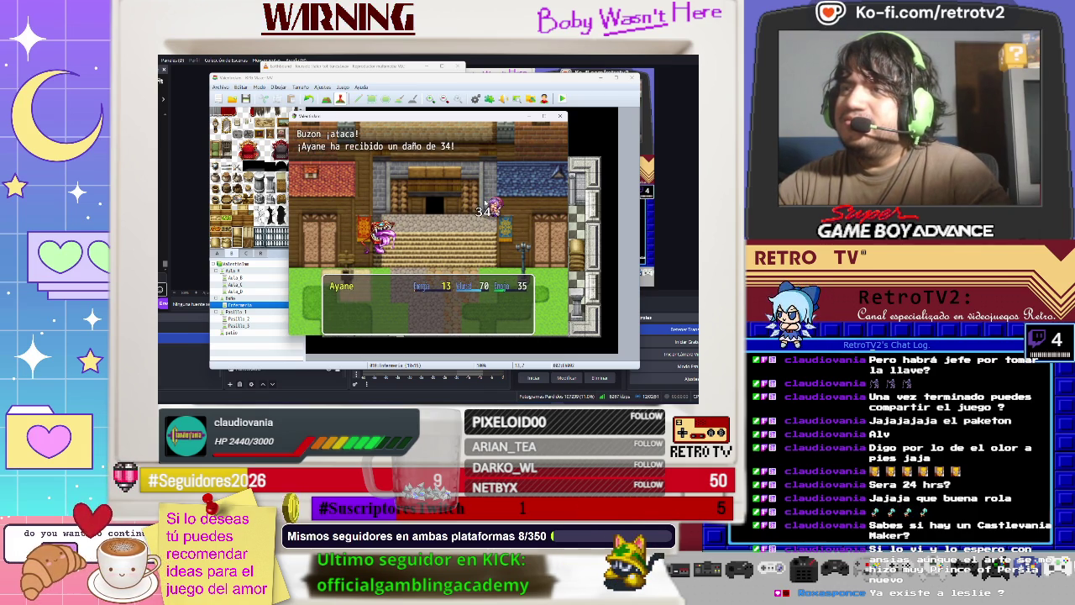
key("Return")
key("Return")
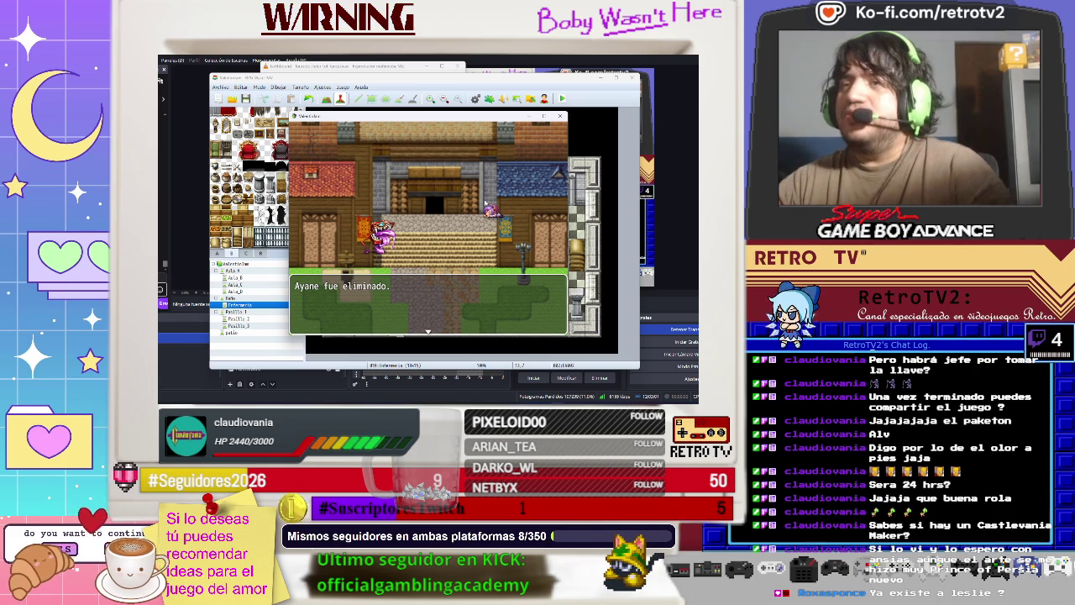
key("Return")
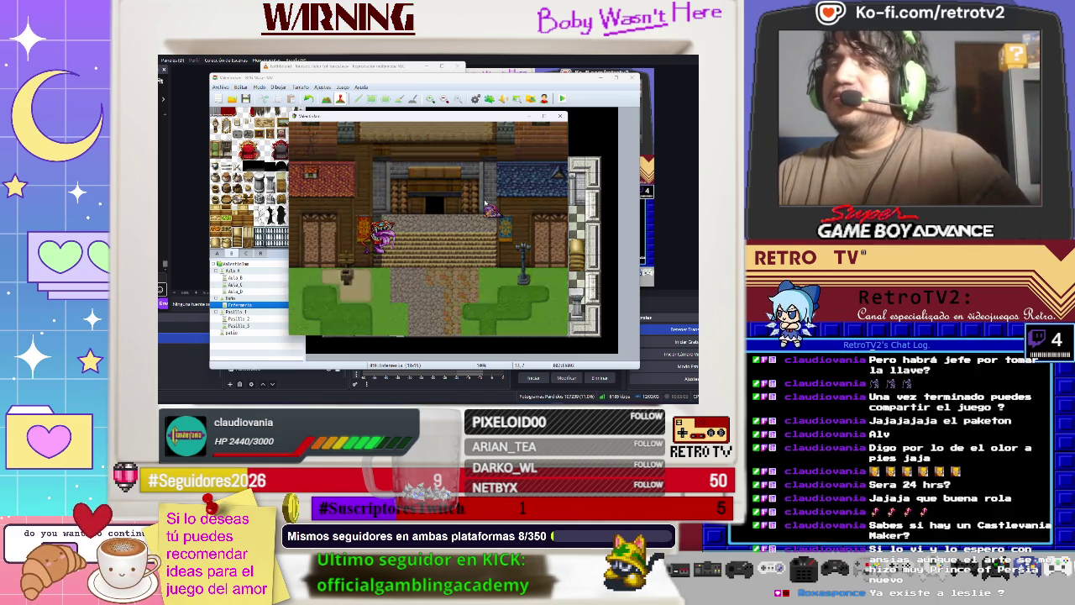
Close the Game test window with its X button.
left_click(560, 116)
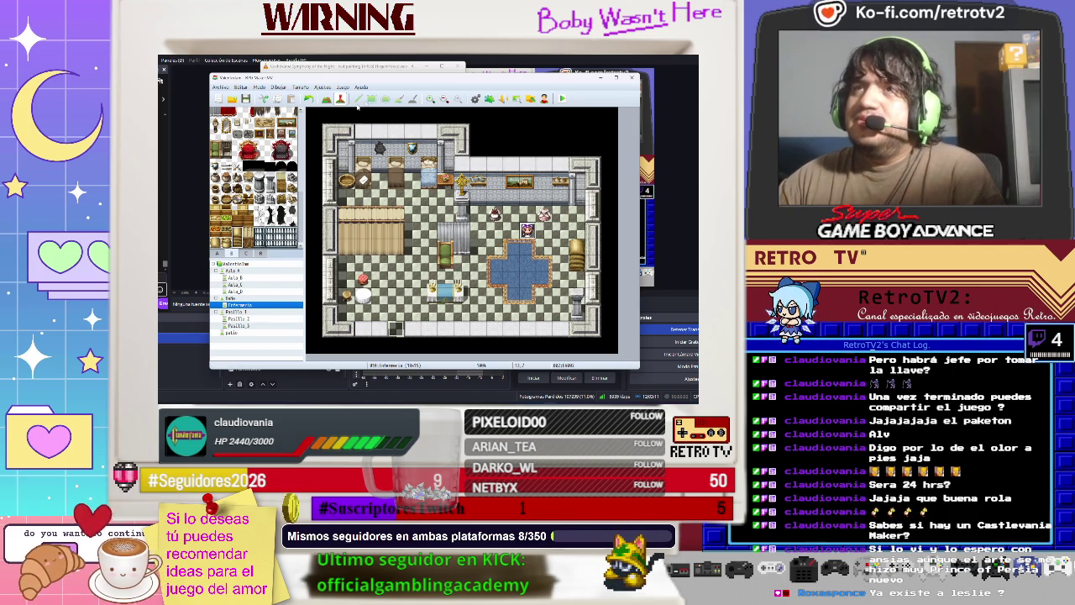
Open the Database on the Términos tab and scroll down the Mensajes list.
left_click(334, 96)
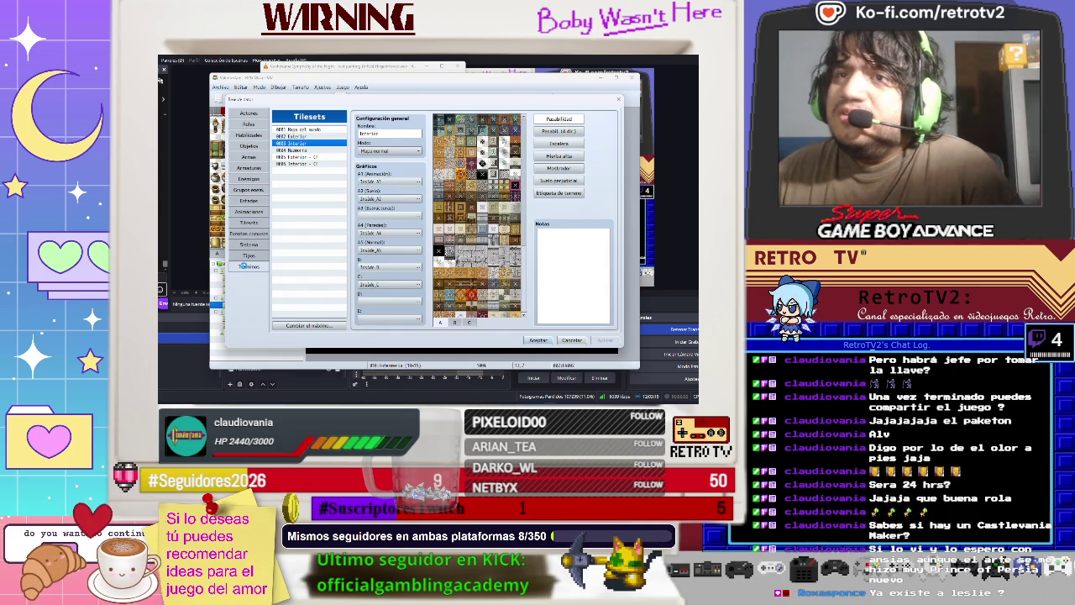
left_click(243, 265)
scroll(541, 222, "down", 5)
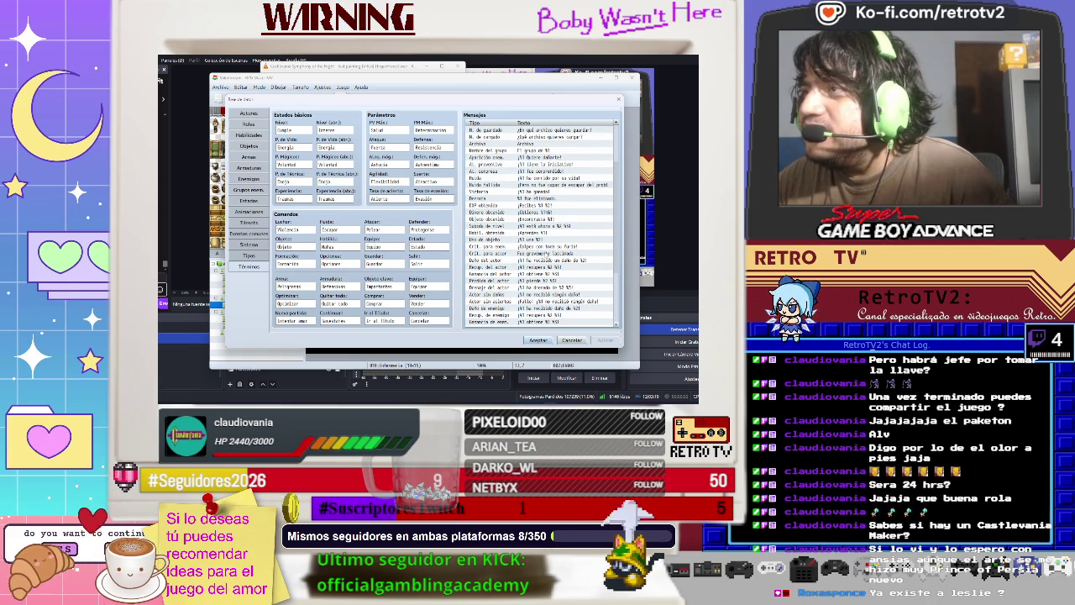
scroll(544, 252, "down", 3)
scroll(546, 252, "down", 2)
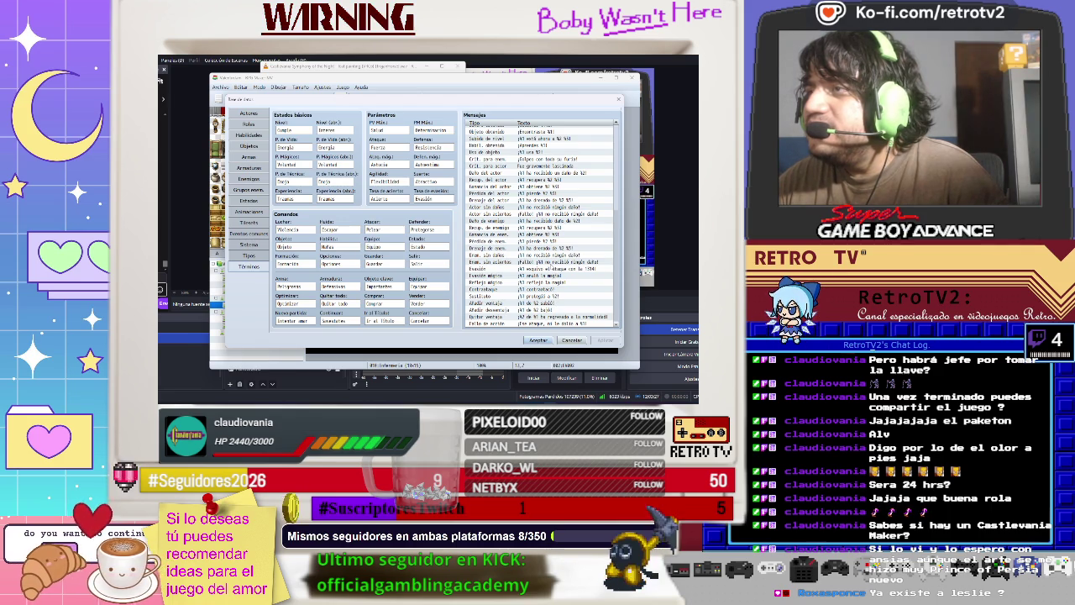
Browse the miss and critical-hit messages, then scroll back up to select the Derrota entry.
left_click(553, 263)
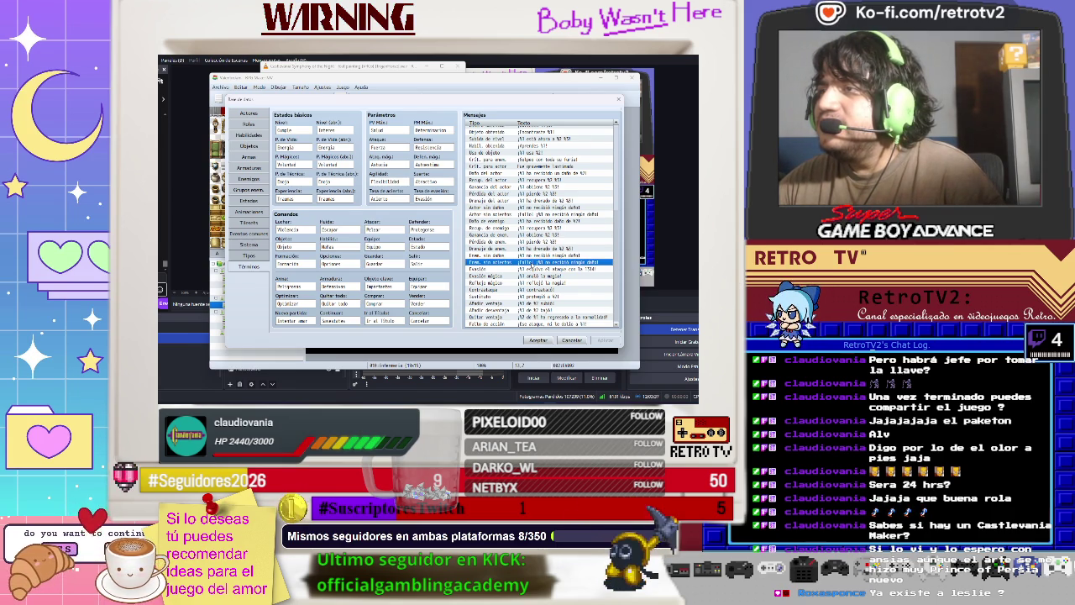
left_click(584, 248)
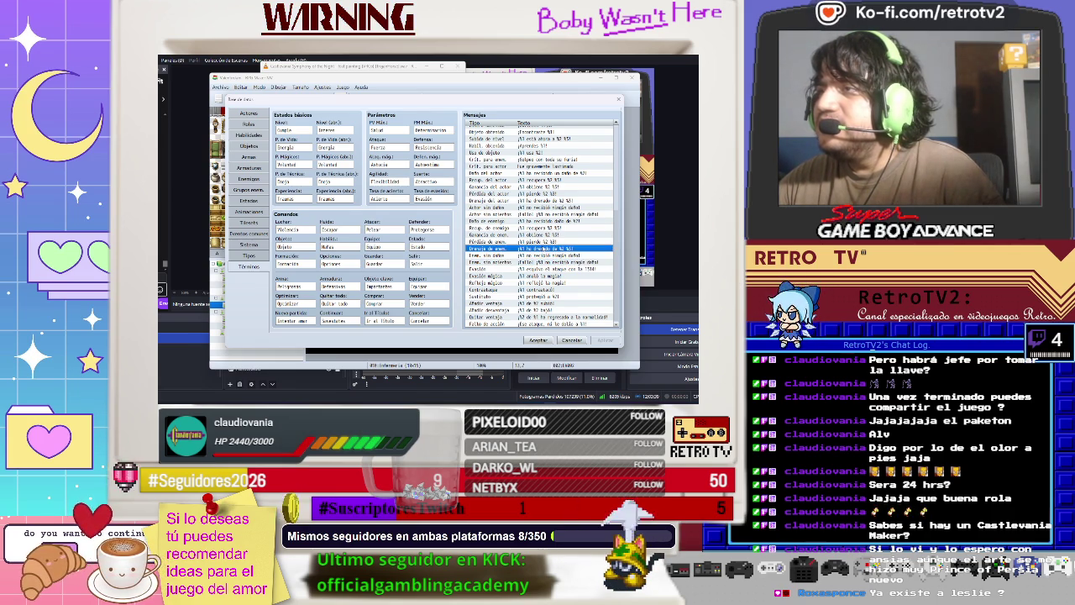
left_click(584, 262)
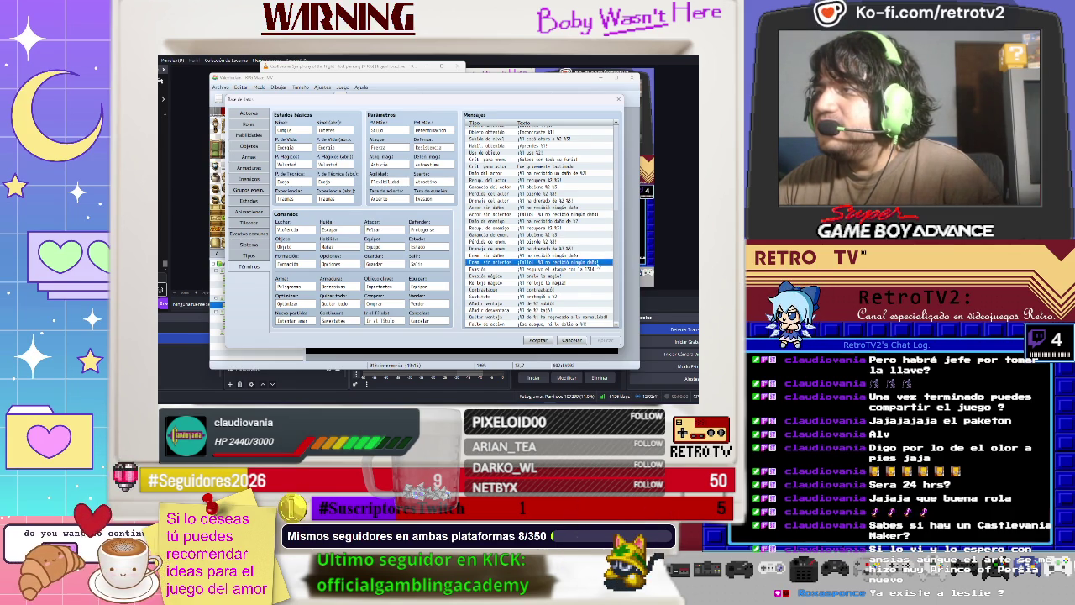
scroll(581, 263, "up", 2)
scroll(581, 264, "up", 1)
scroll(581, 264, "up", 5)
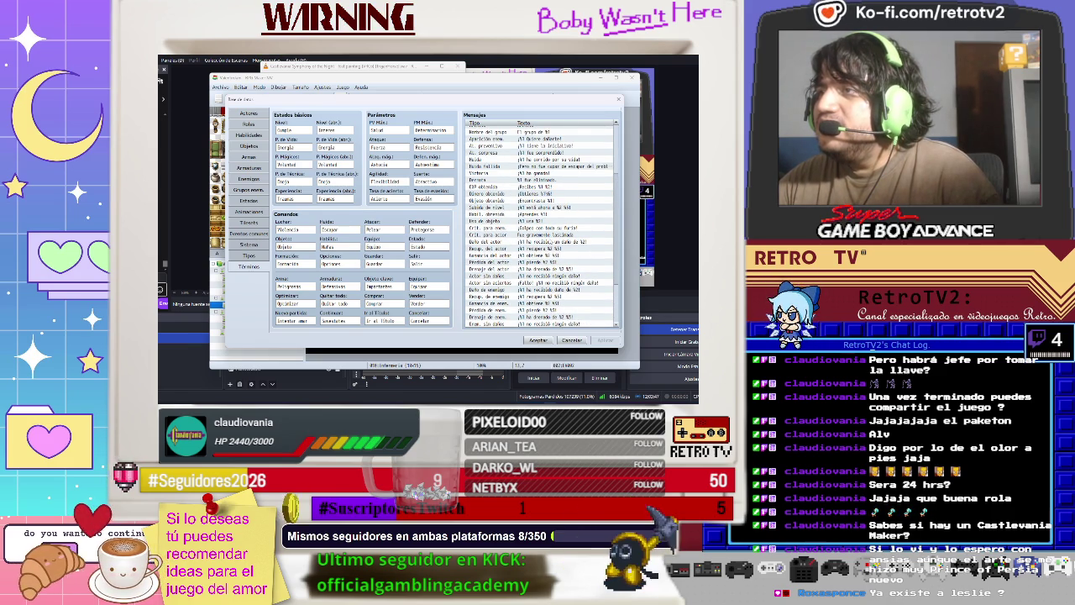
left_click(537, 234)
scroll(537, 234, "up", 1)
scroll(542, 227, "up", 1)
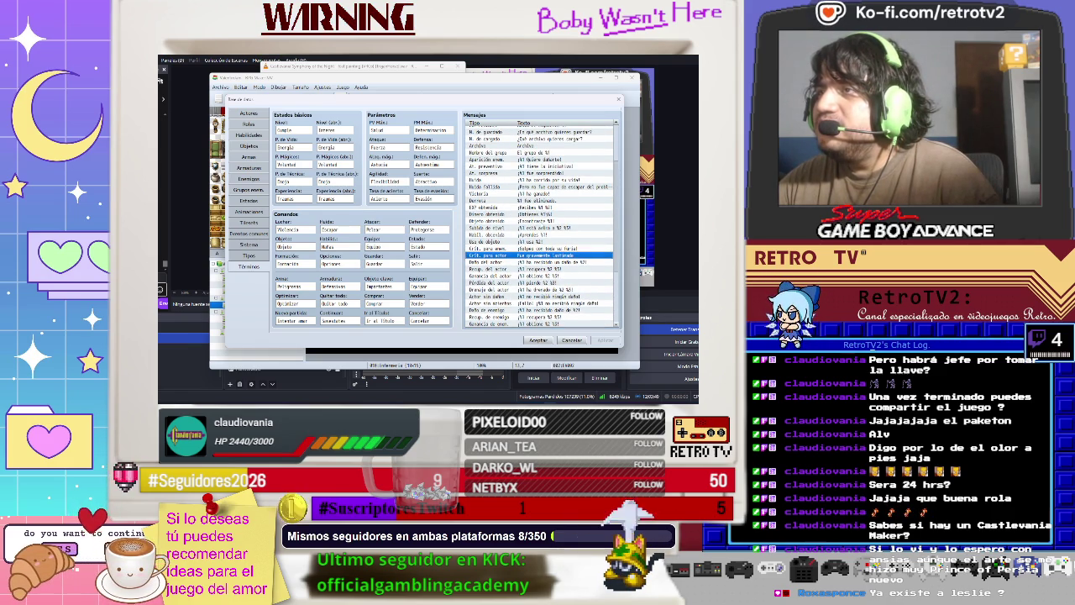
left_click(544, 201)
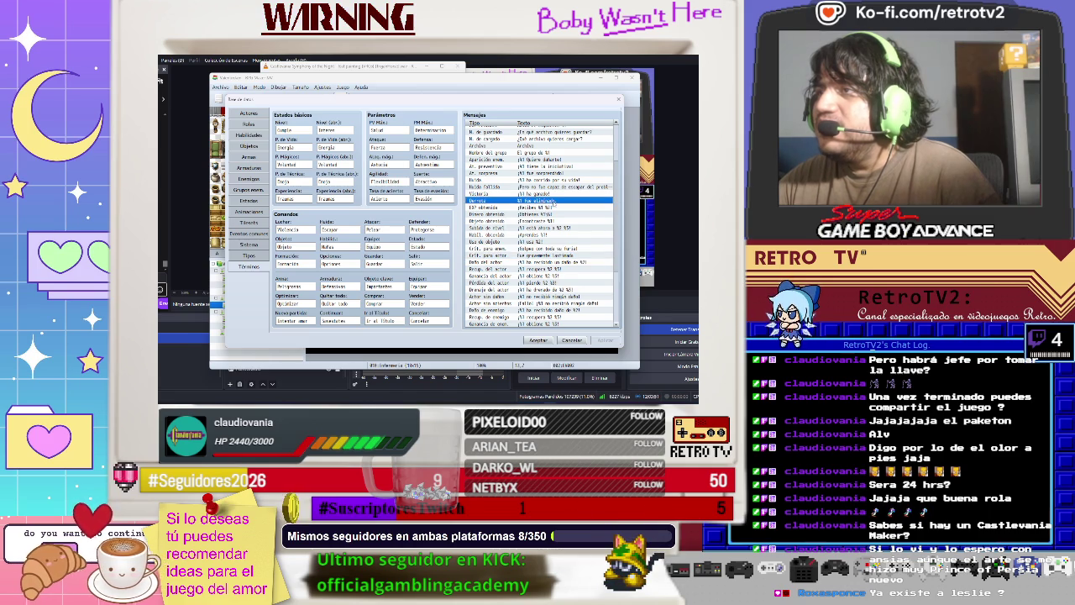
Edit the Derrota message, adding the text 'elo sin conocer dadero amor', and confirm.
double_click(553, 201)
key("BackSpace")
key("BackSpace")
key("BackSpace")
type("elo sin ")
type("conocer")
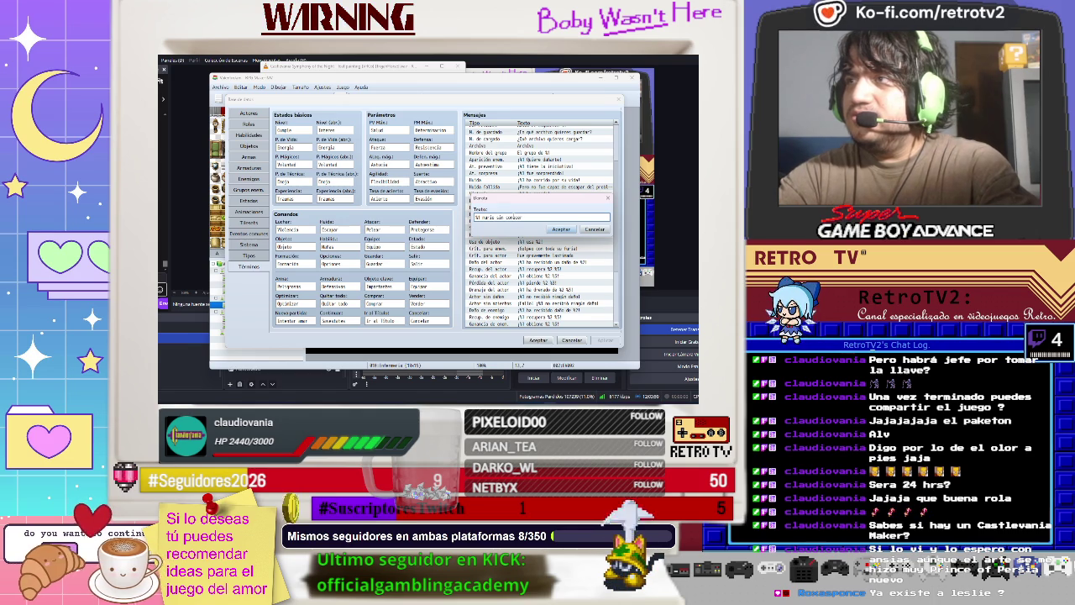
type(" d")
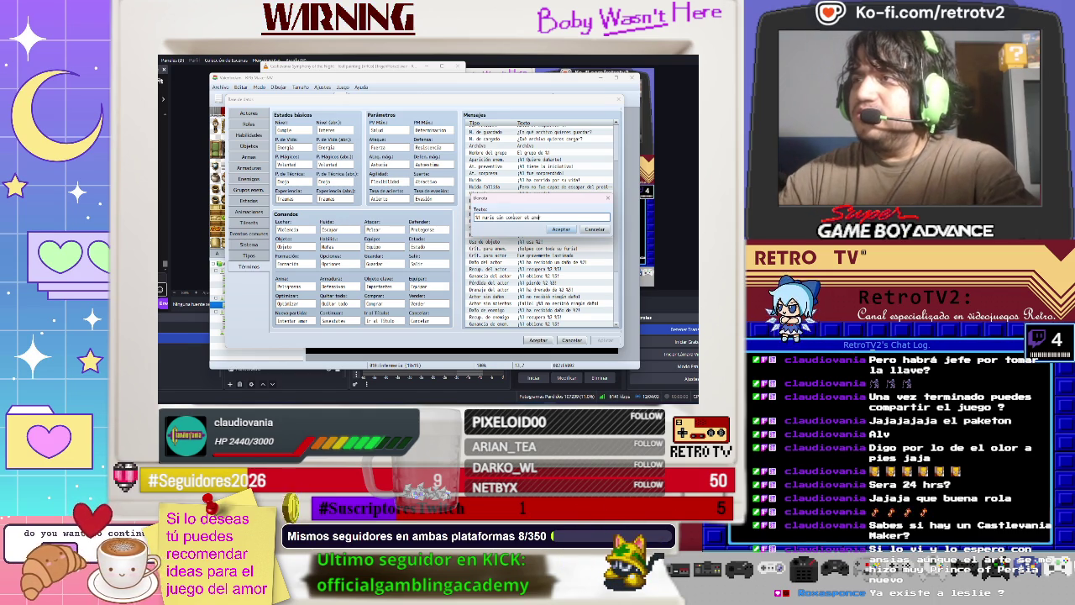
type("adero")
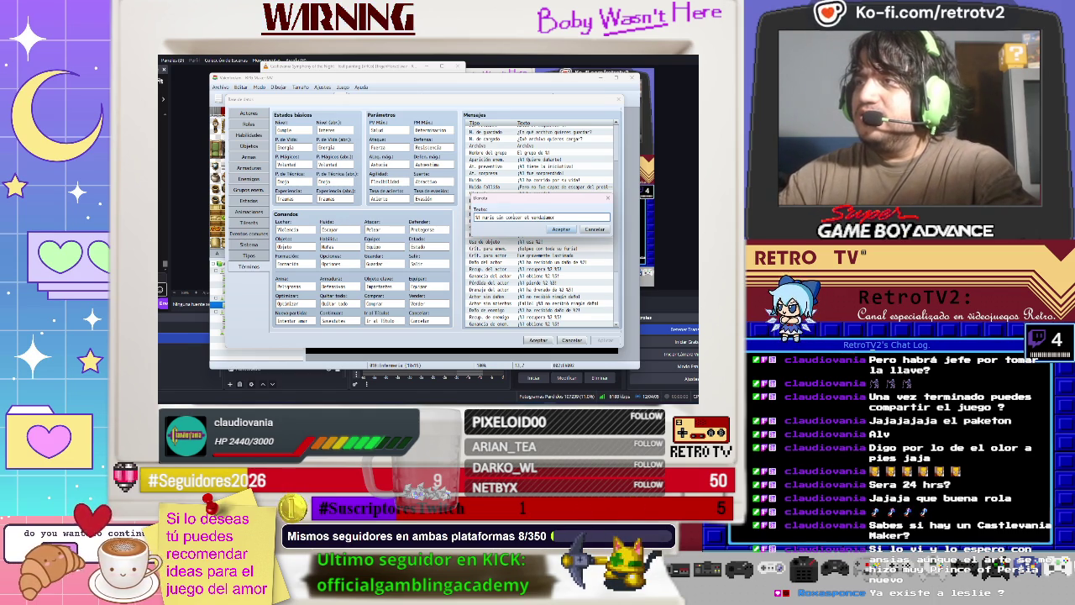
type(" amor")
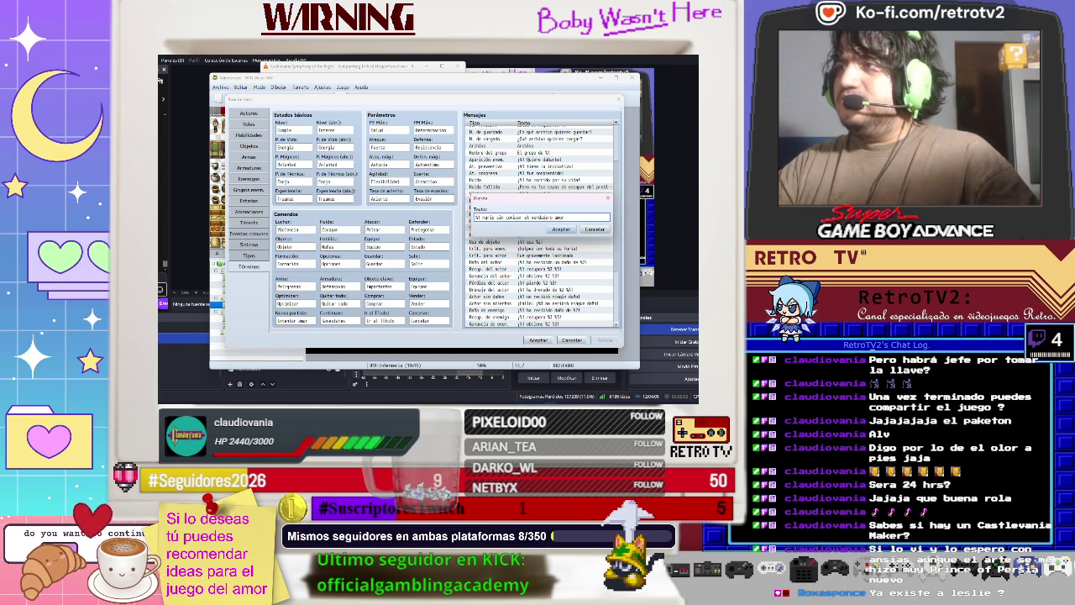
left_click(561, 230)
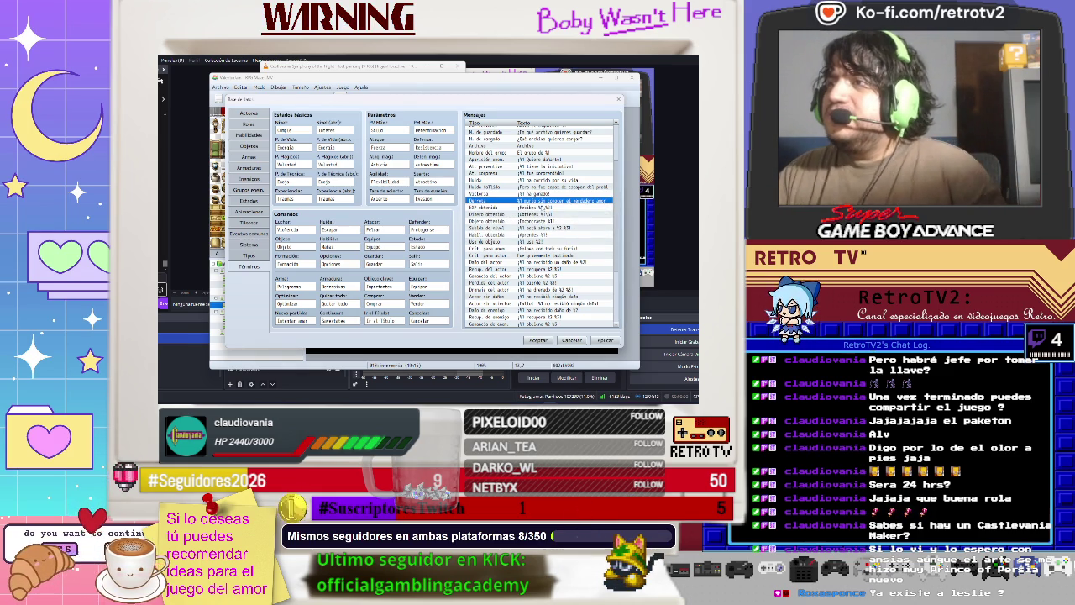
Change the Victoria message to '¡%1 aobrevivió a laro combate' and apply.
left_click(561, 194)
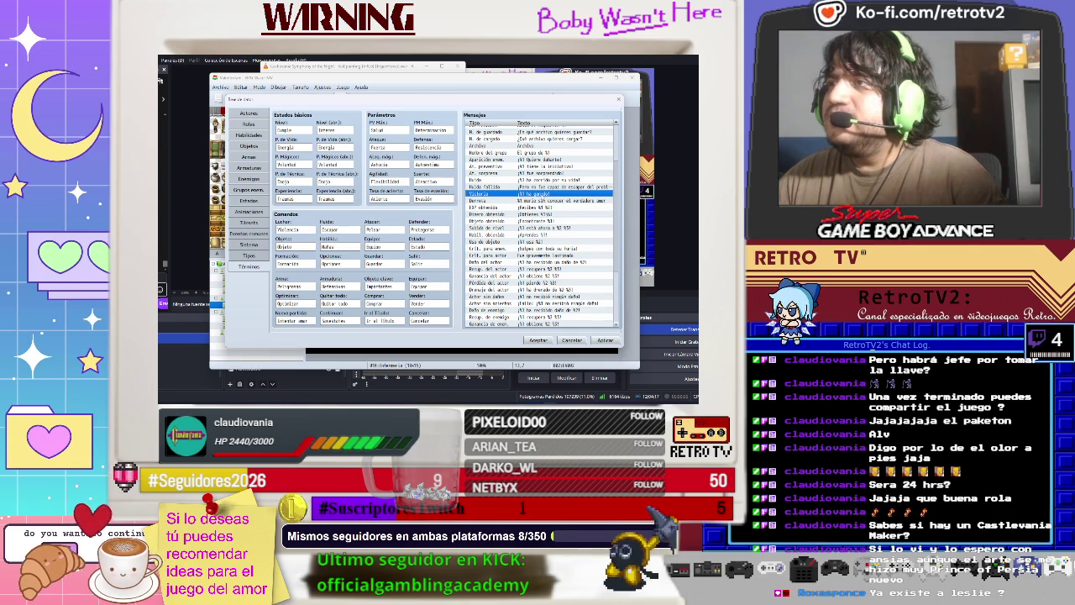
double_click(542, 194)
type("¡%1 a")
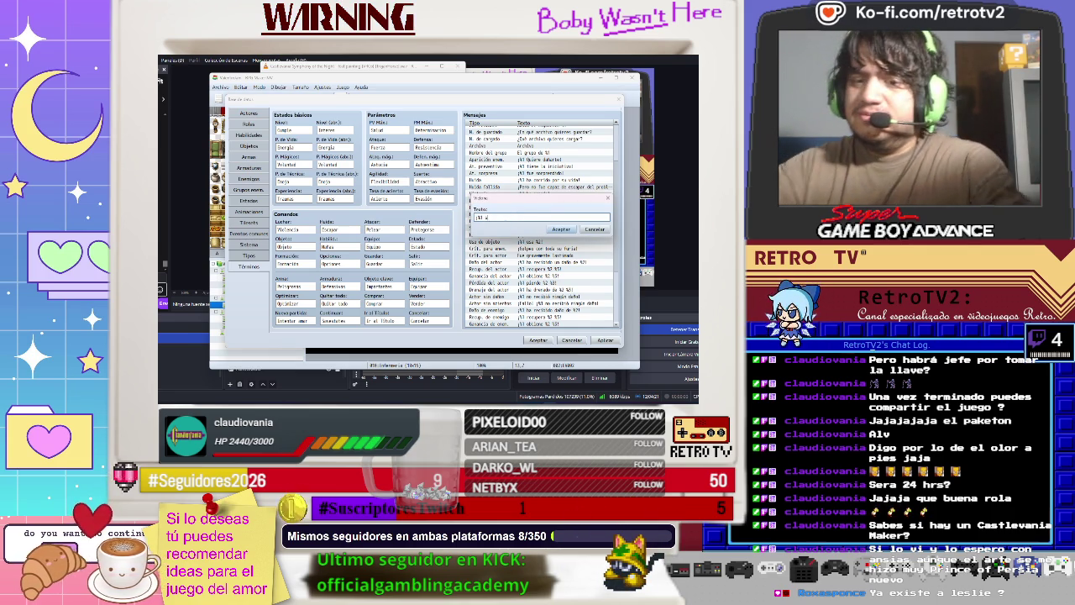
type("obrevivió a la")
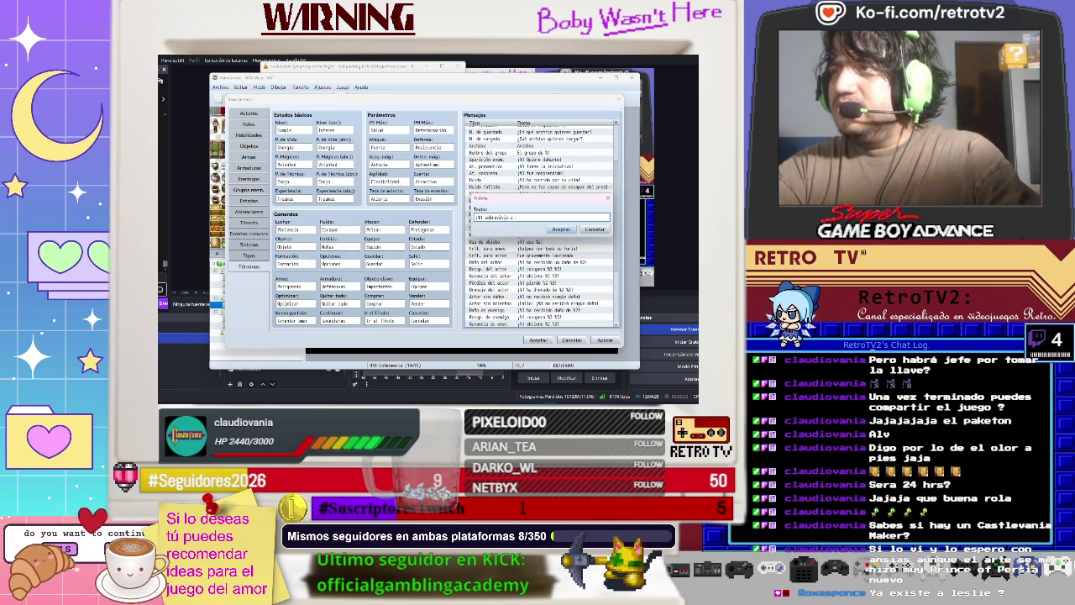
type("r")
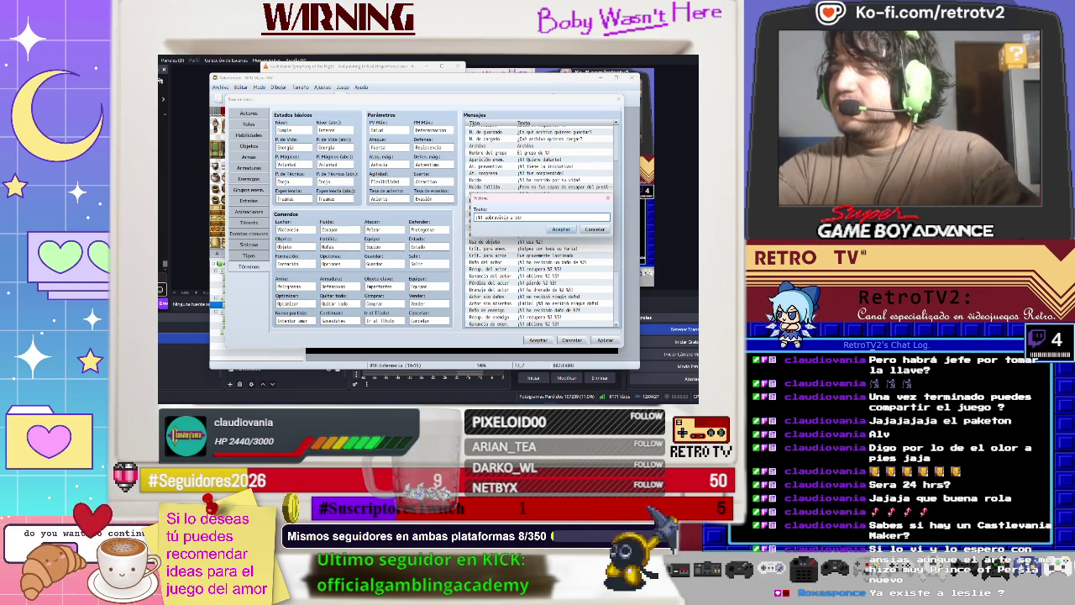
type("o combate a muerte")
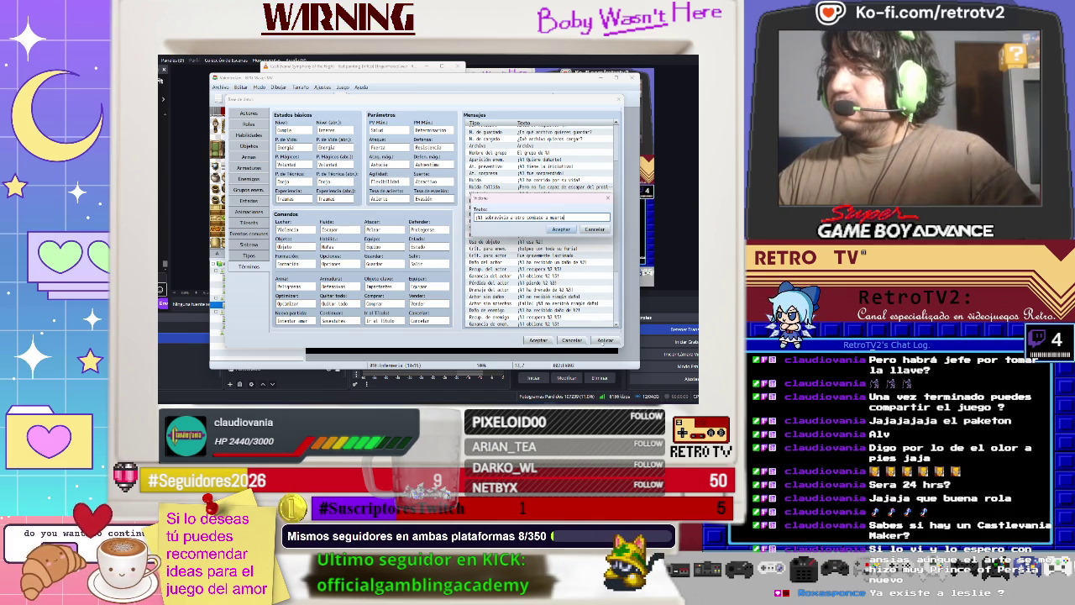
left_click(564, 230)
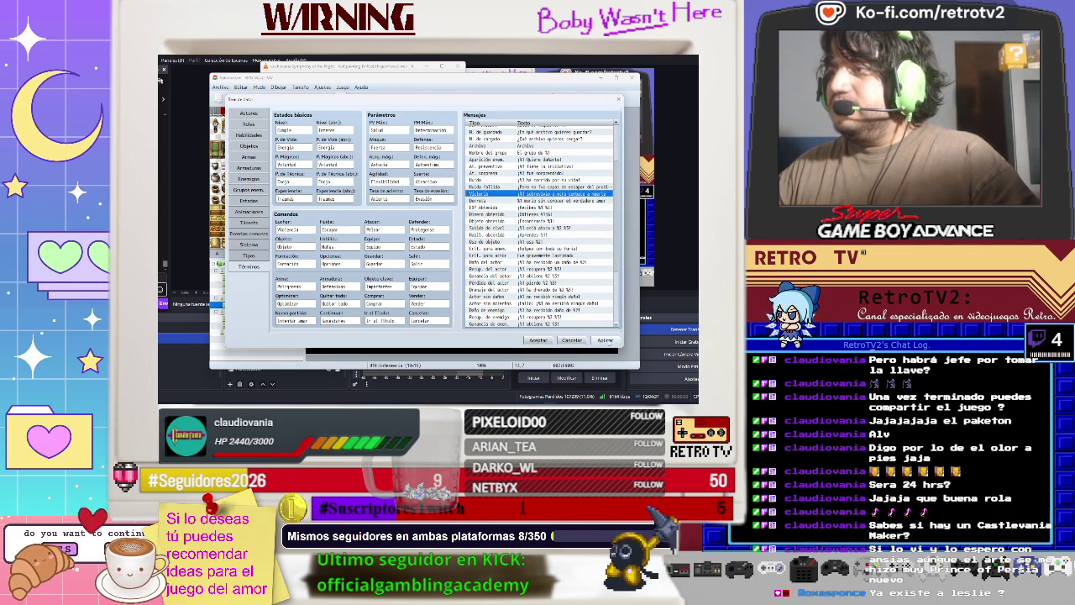
left_click(605, 340)
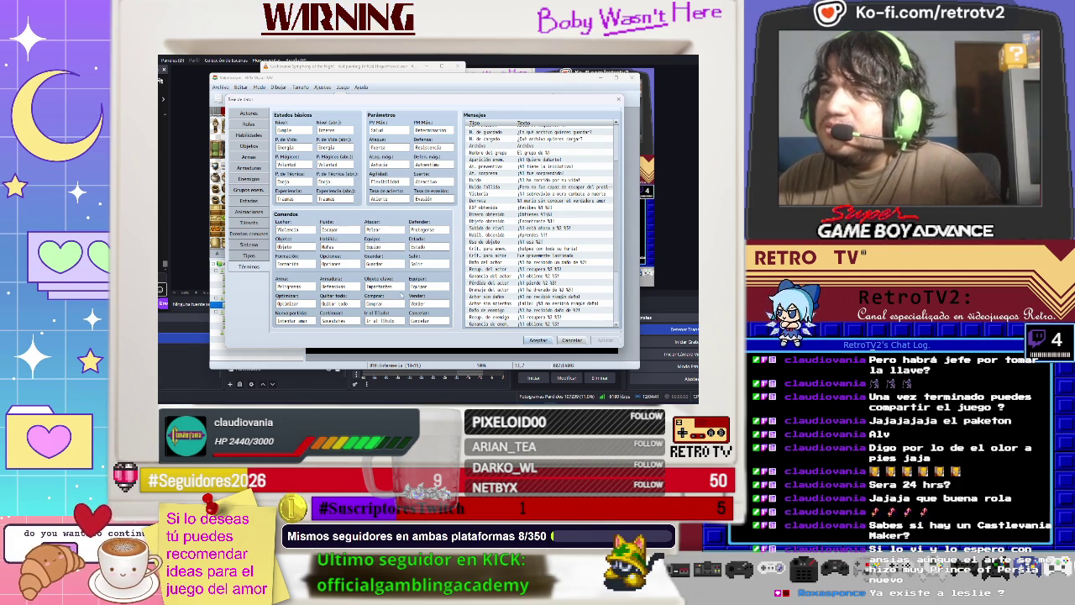
Rename the Estado term to Reputación.
double_click(288, 286)
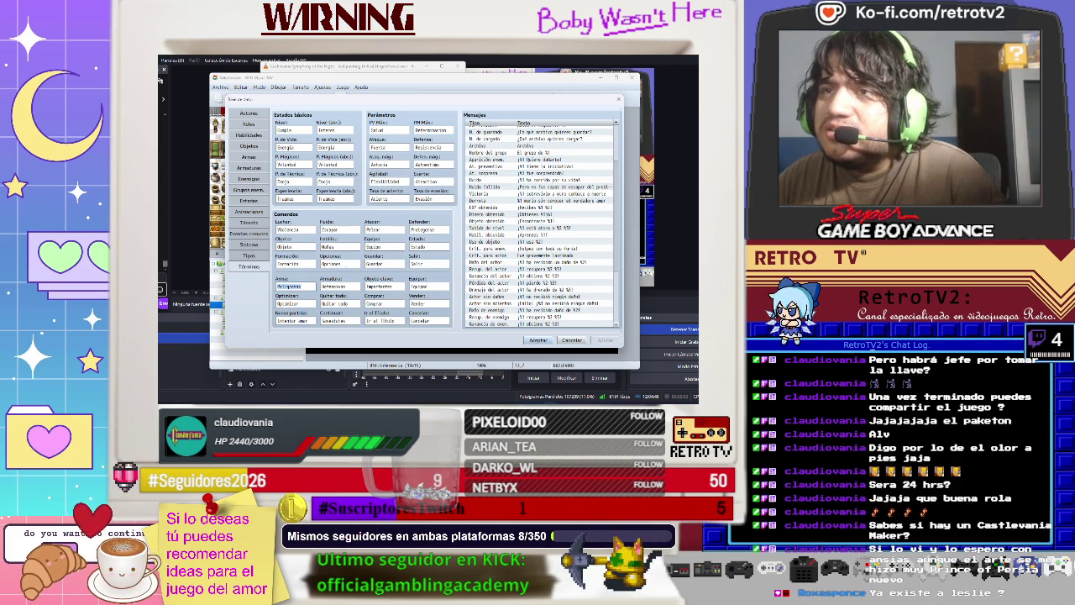
double_click(340, 263)
double_click(288, 264)
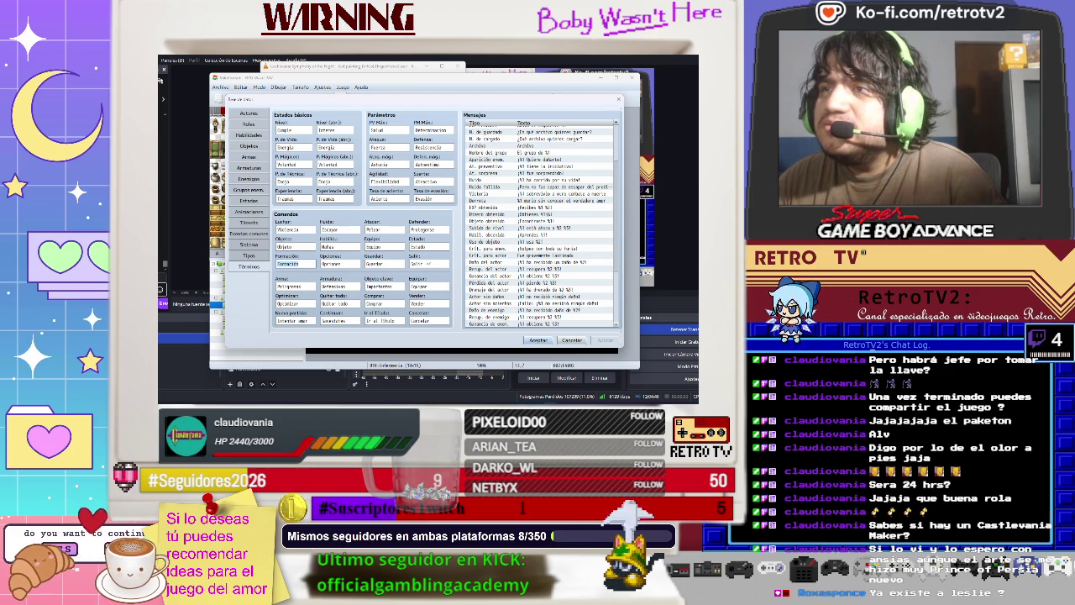
left_click(430, 246)
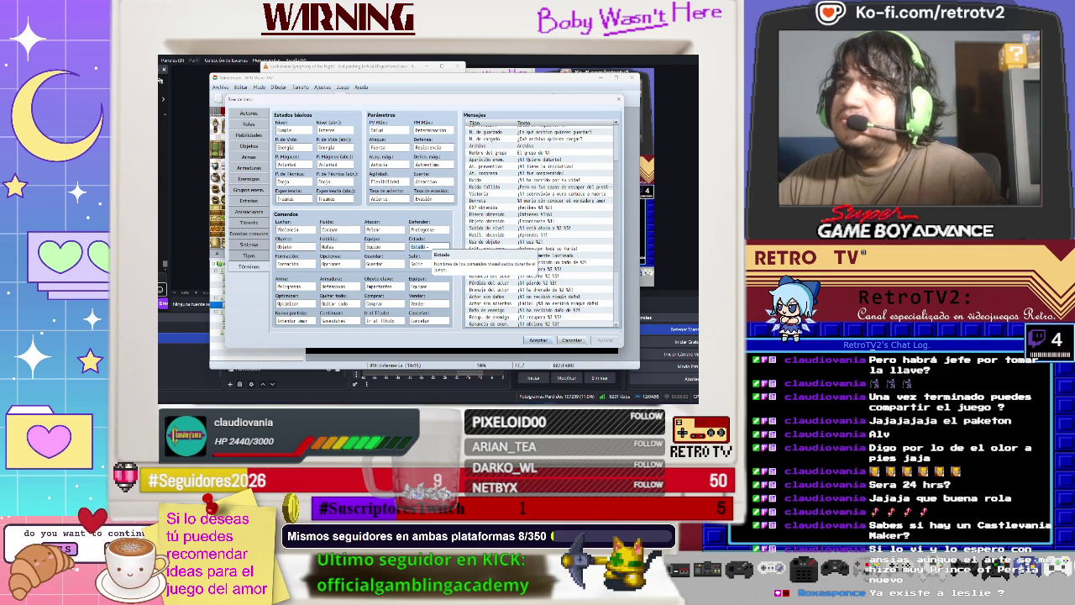
type("At")
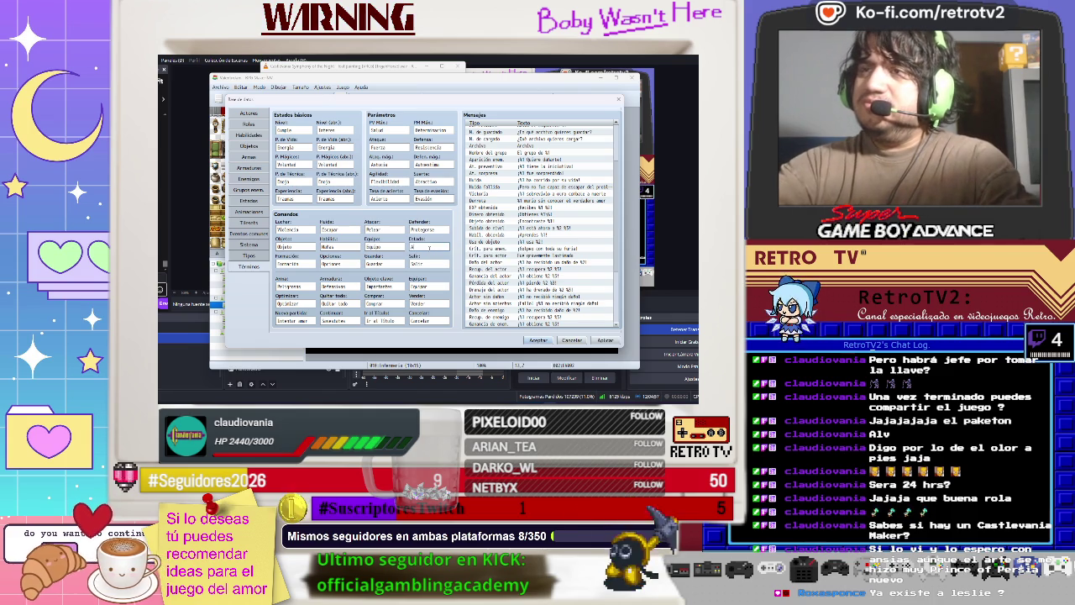
type("ac")
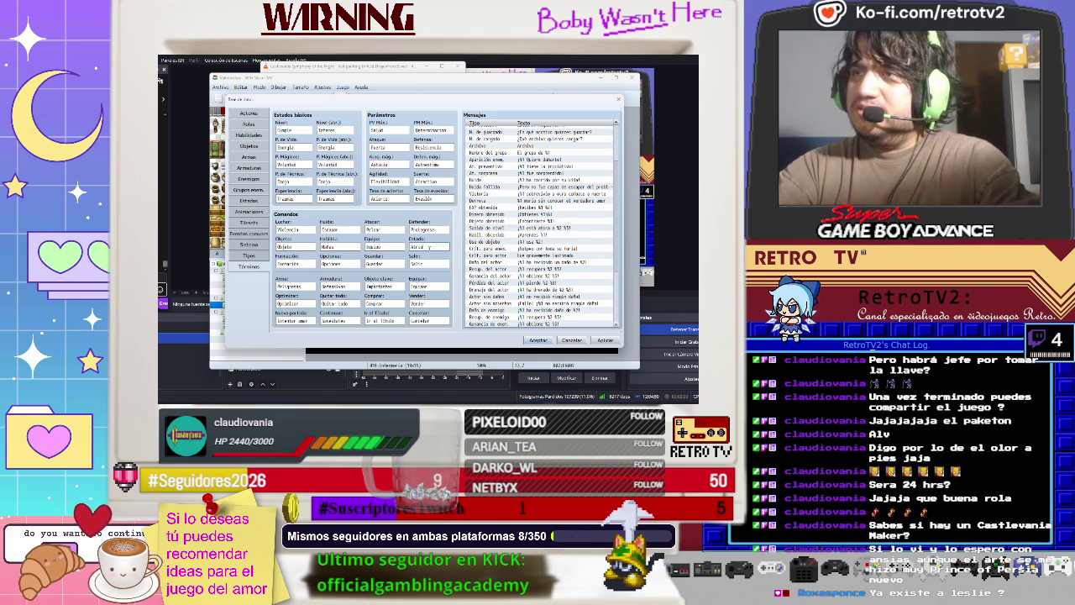
key("BackSpace")
key("BackSpace")
key("BackSpace")
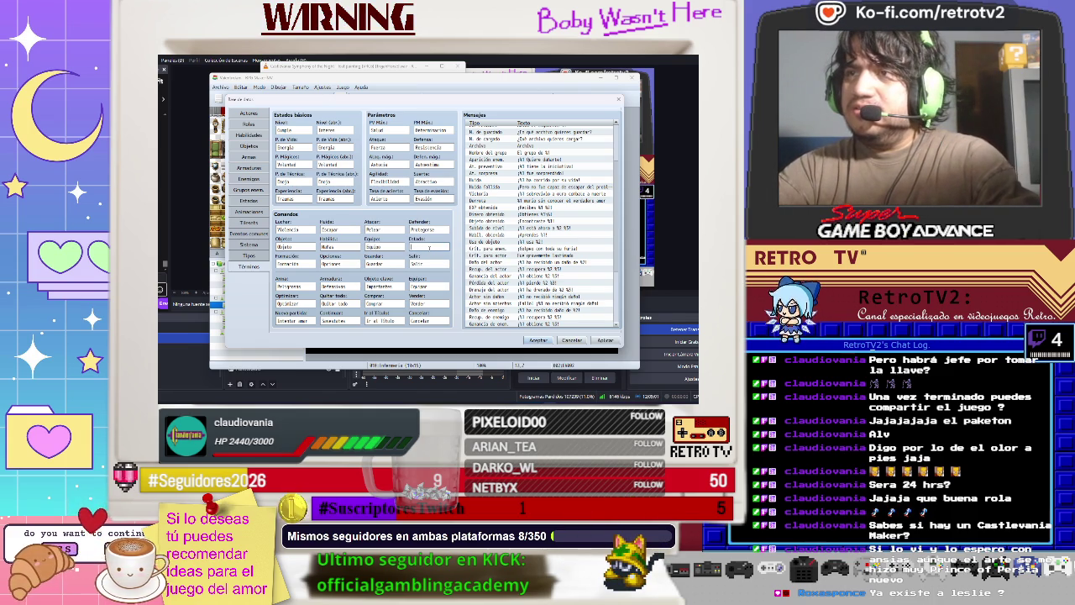
type("Repotación")
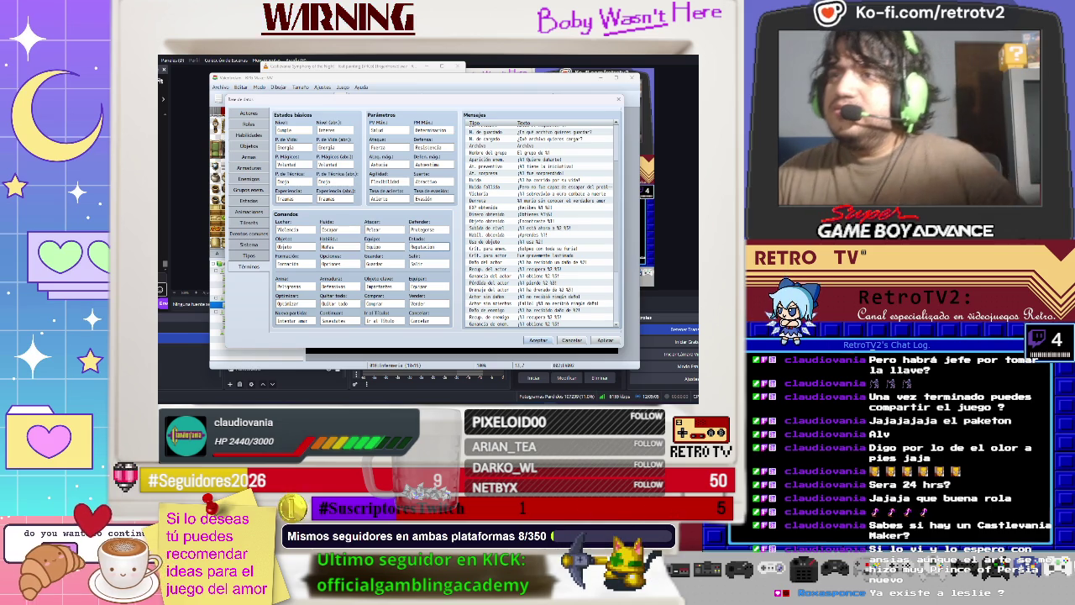
Rename Nuevo partido to 'Nuevo amor' and Continuar to 'Seguir historia'.
double_click(430, 265)
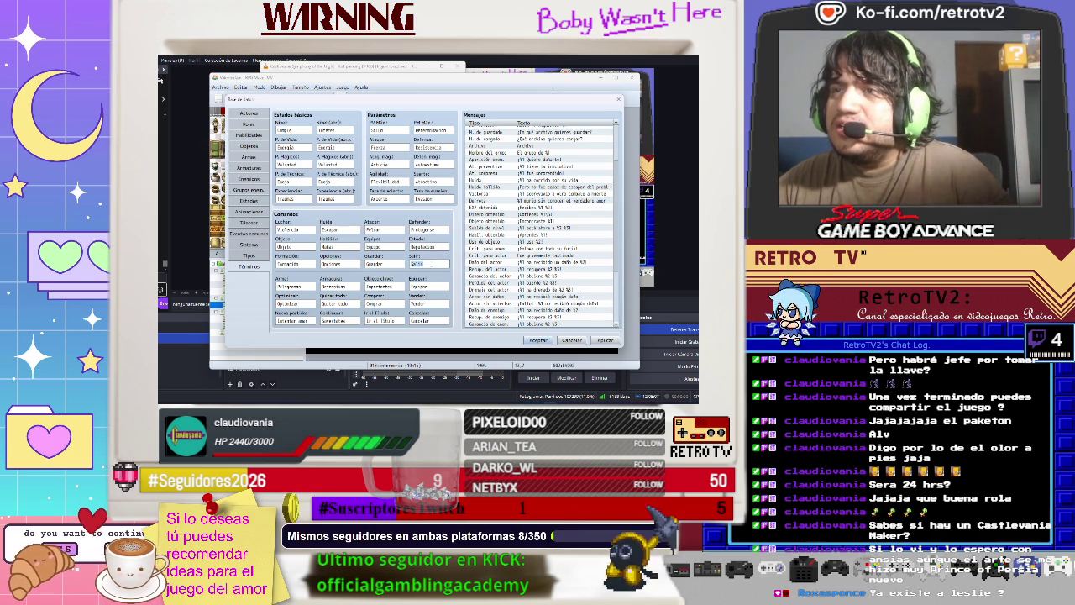
double_click(428, 287)
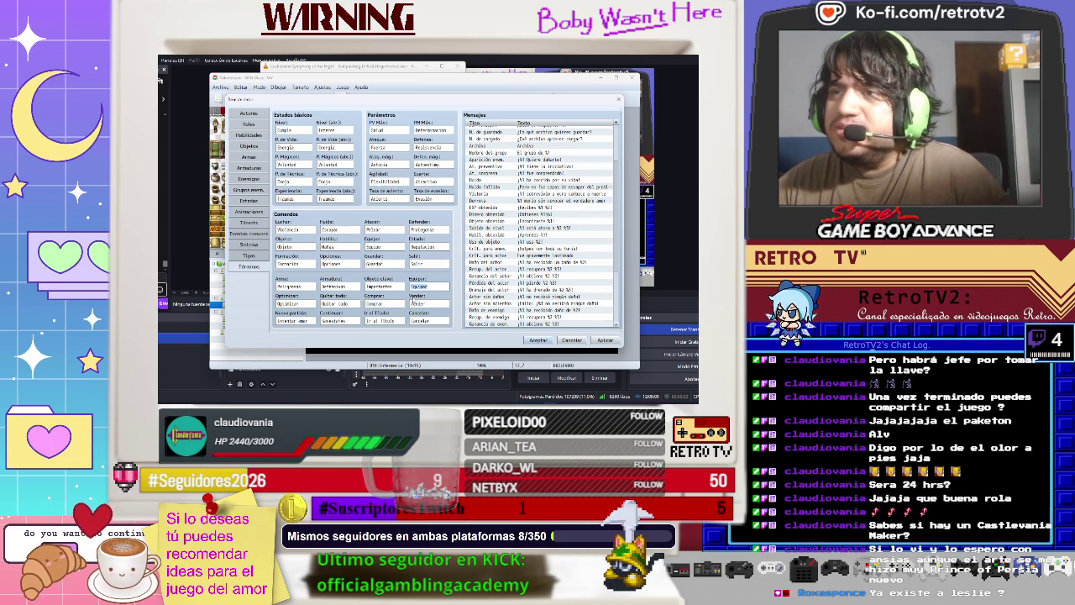
double_click(378, 286)
double_click(333, 286)
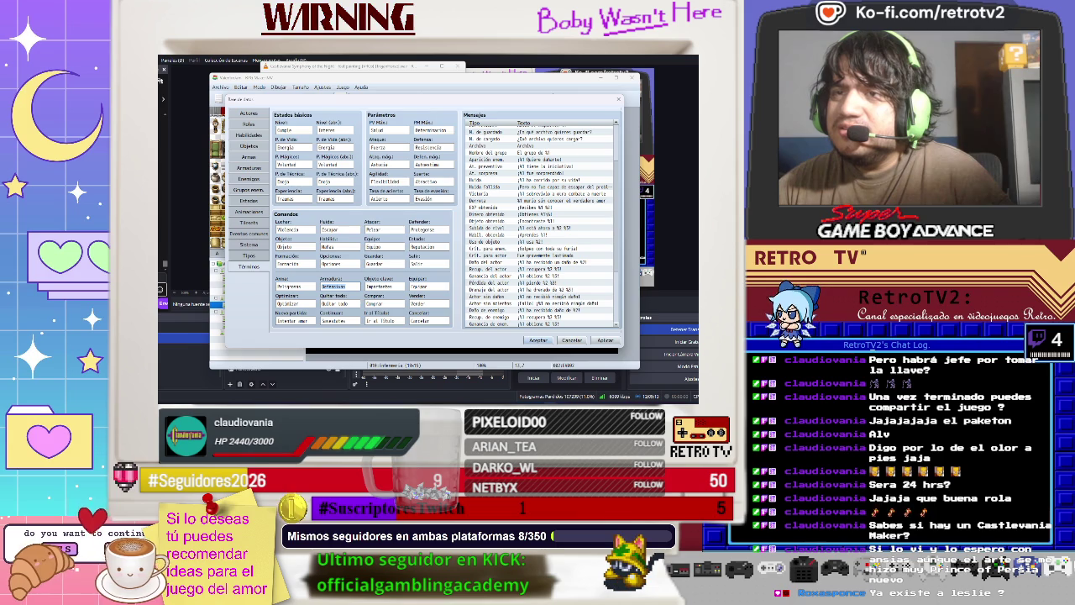
double_click(291, 320)
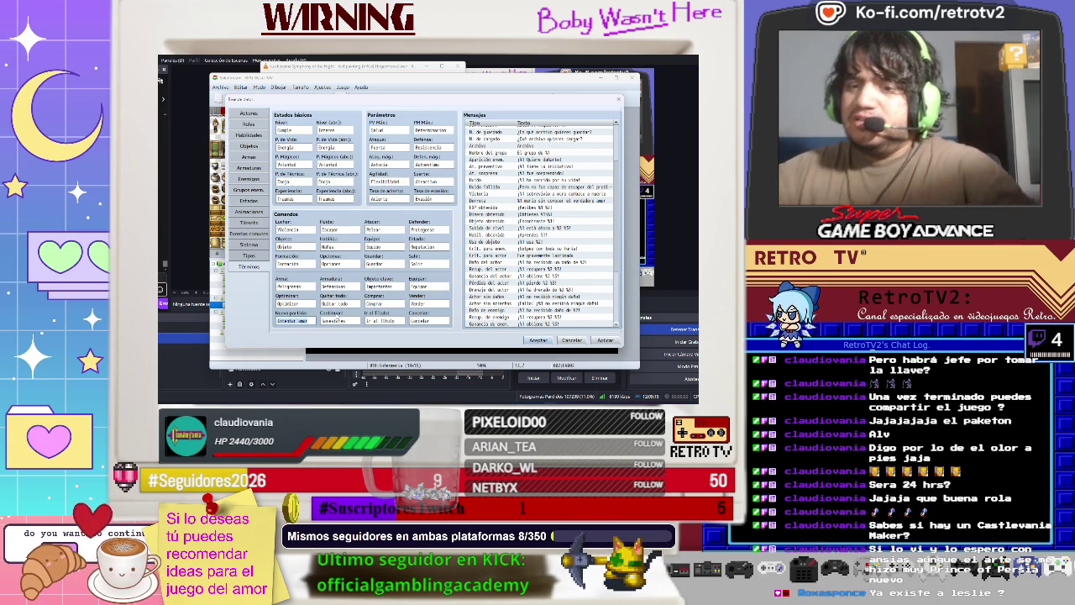
type("Nuevo el")
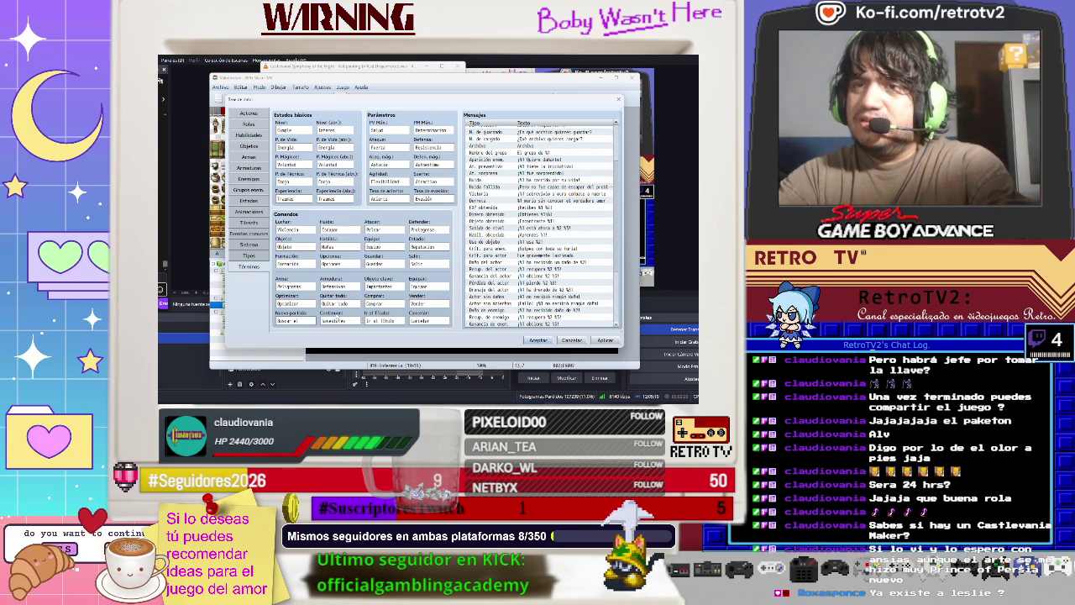
type(" amor")
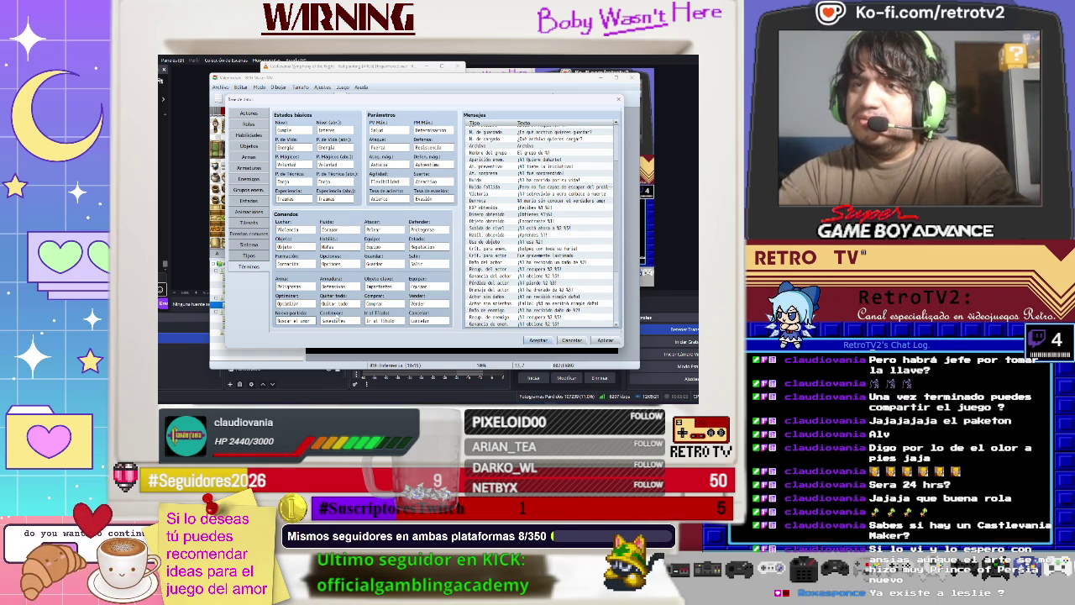
key("Tab")
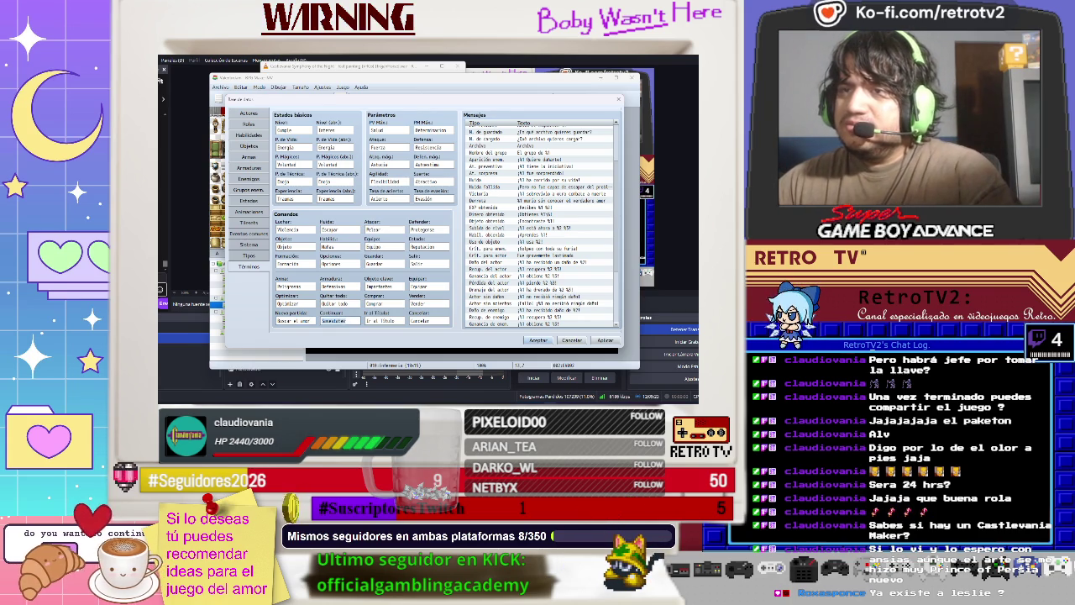
type("Seguir historia")
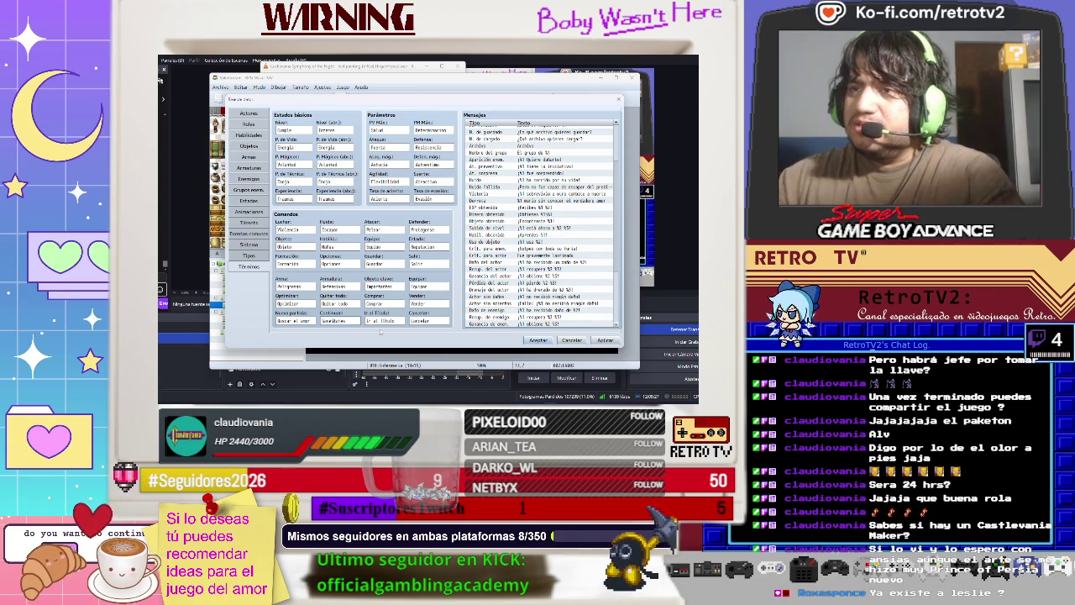
Edit the Ir al título term, then apply and close the database with Aceptar.
key("Tab")
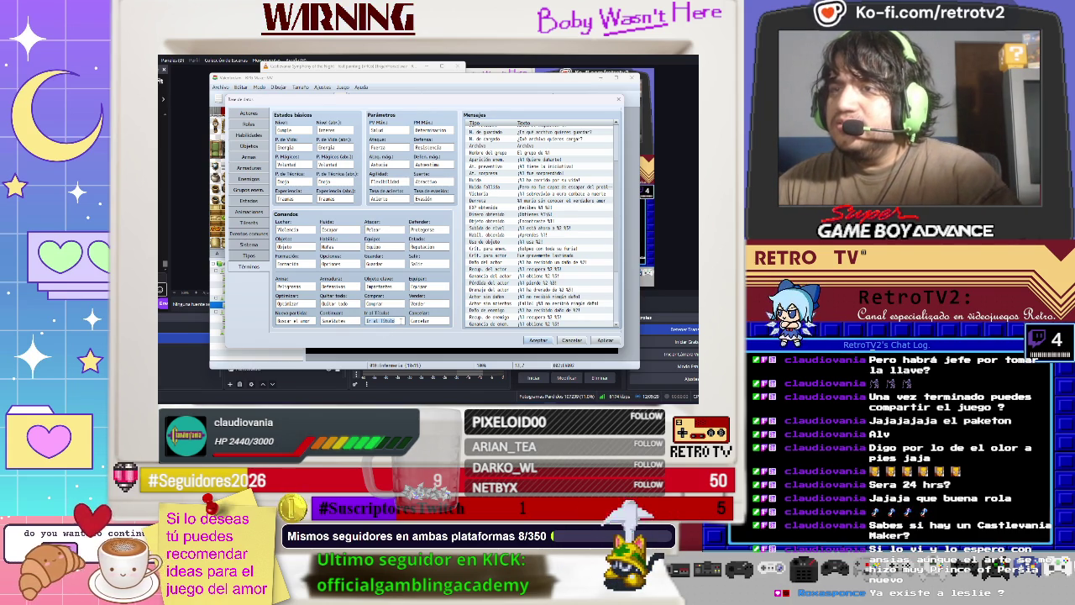
key("BackSpace")
type("al")
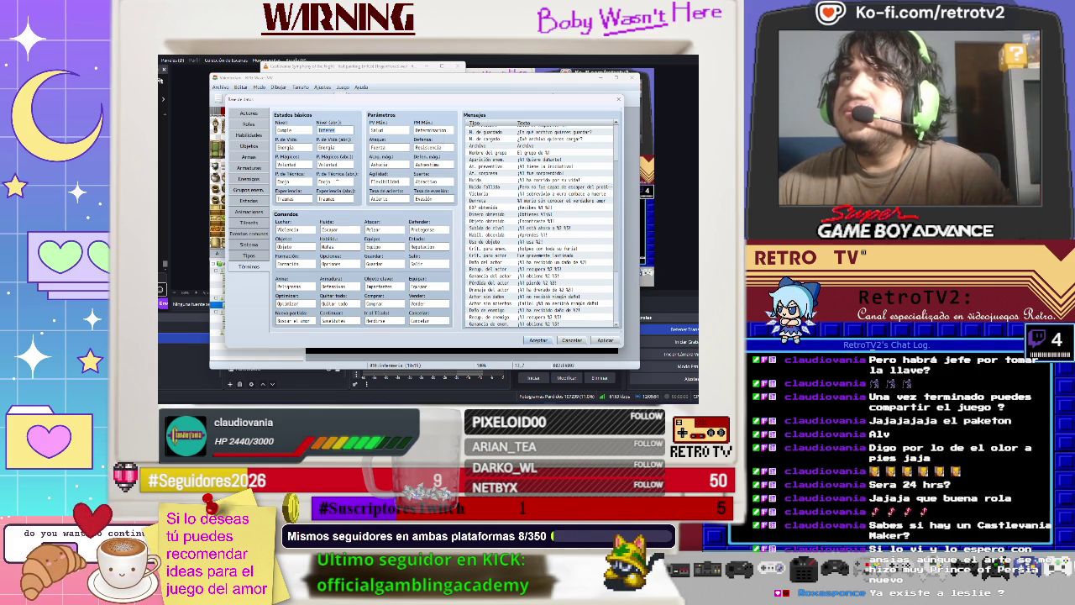
left_click(293, 148)
left_click(335, 148)
left_click(335, 164)
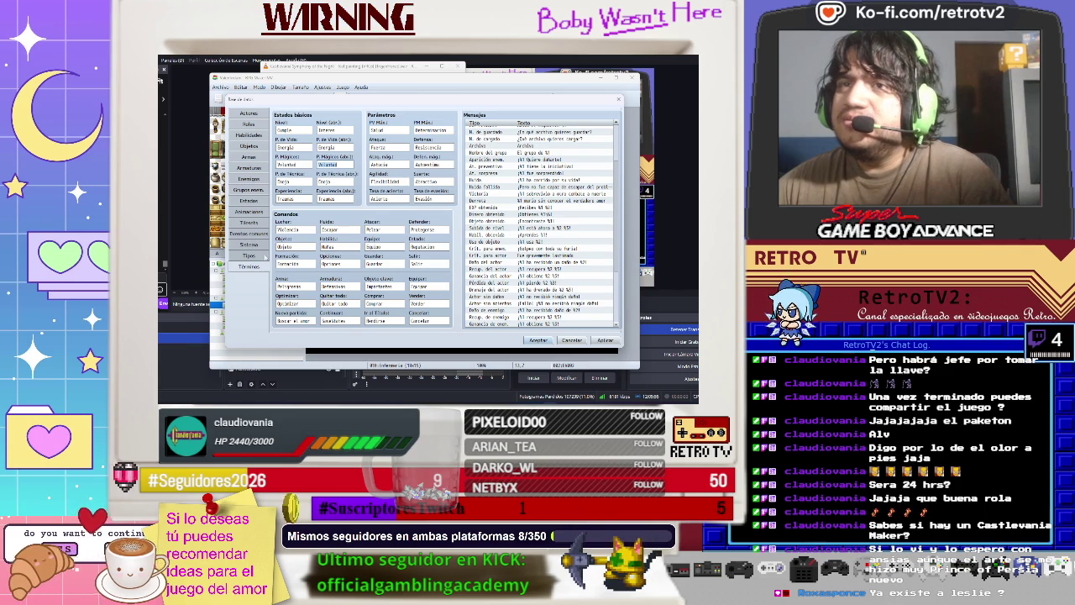
left_click(604, 340)
left_click(538, 340)
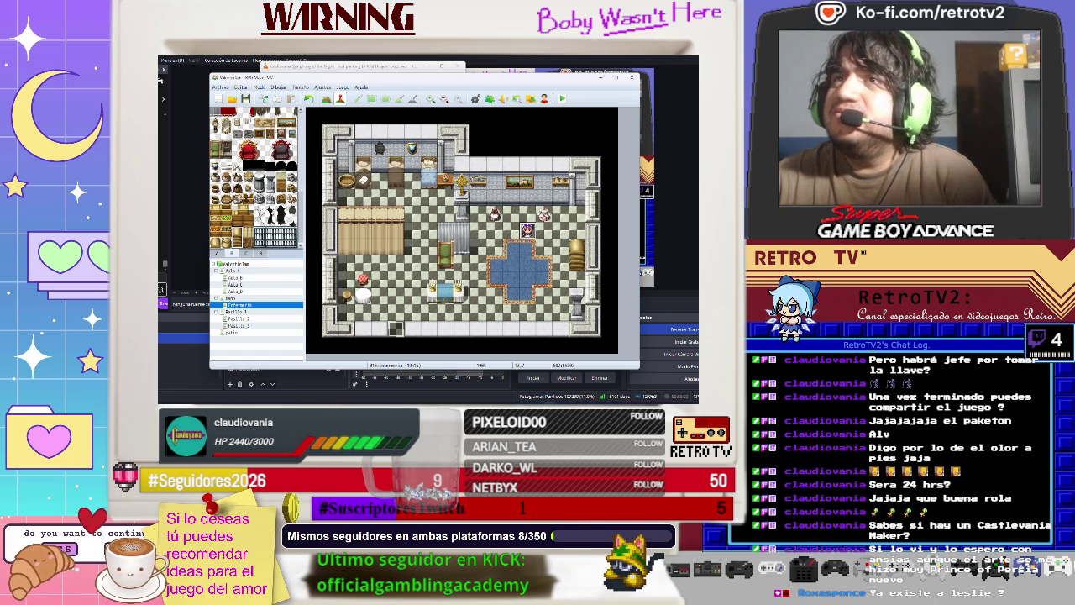
Reopen the Database from the menu bar and switch to its System page.
left_click(343, 87)
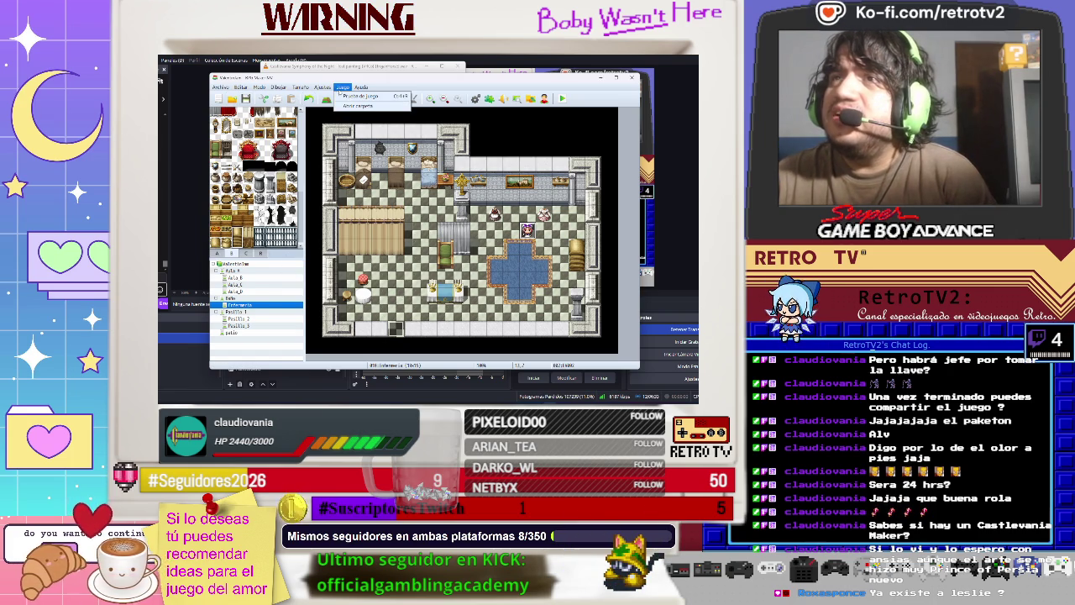
left_click(343, 87)
left_click(322, 87)
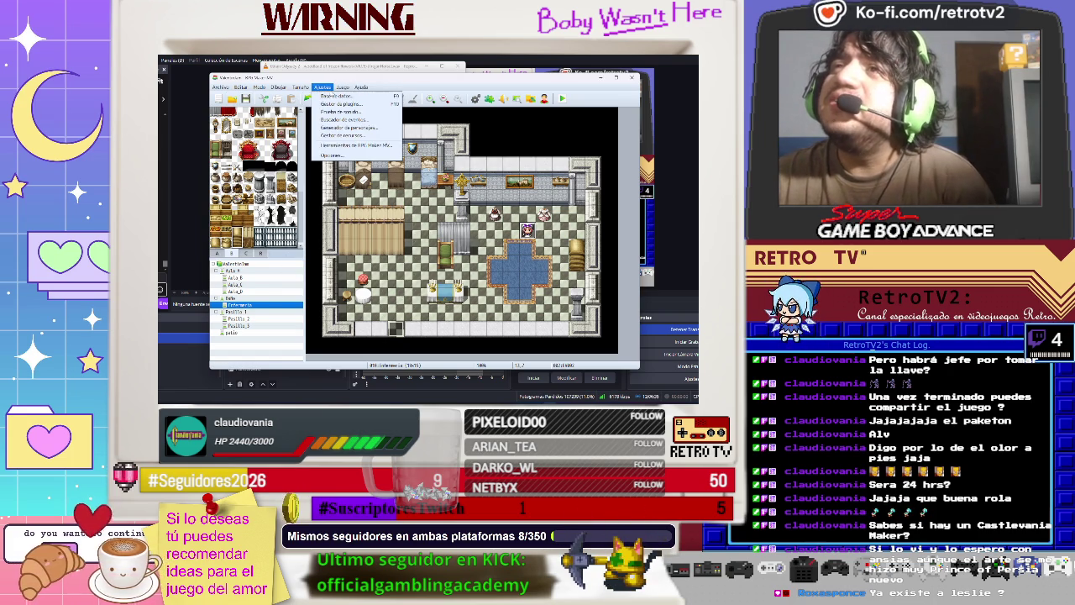
left_click(333, 97)
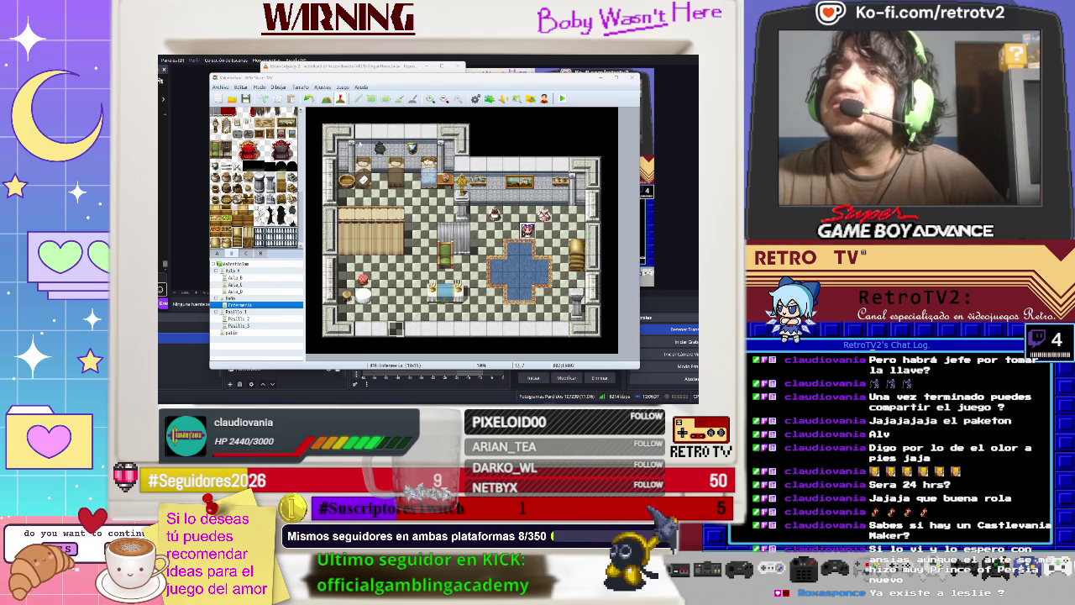
left_click(249, 245)
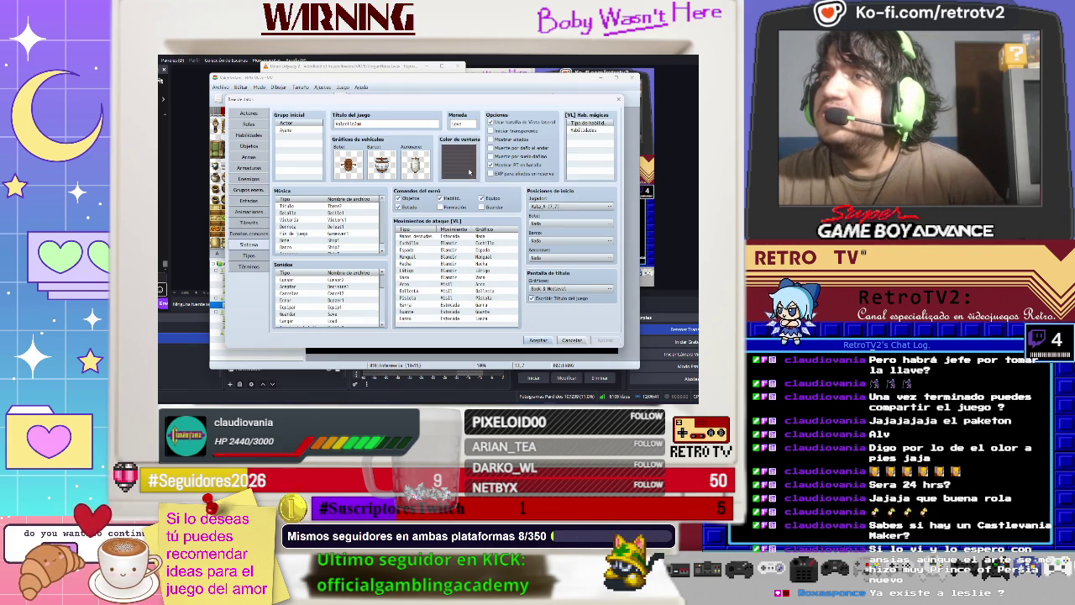
Use the RGB sliders to set the Color de ventana swatch to bright pink.
double_click(467, 169)
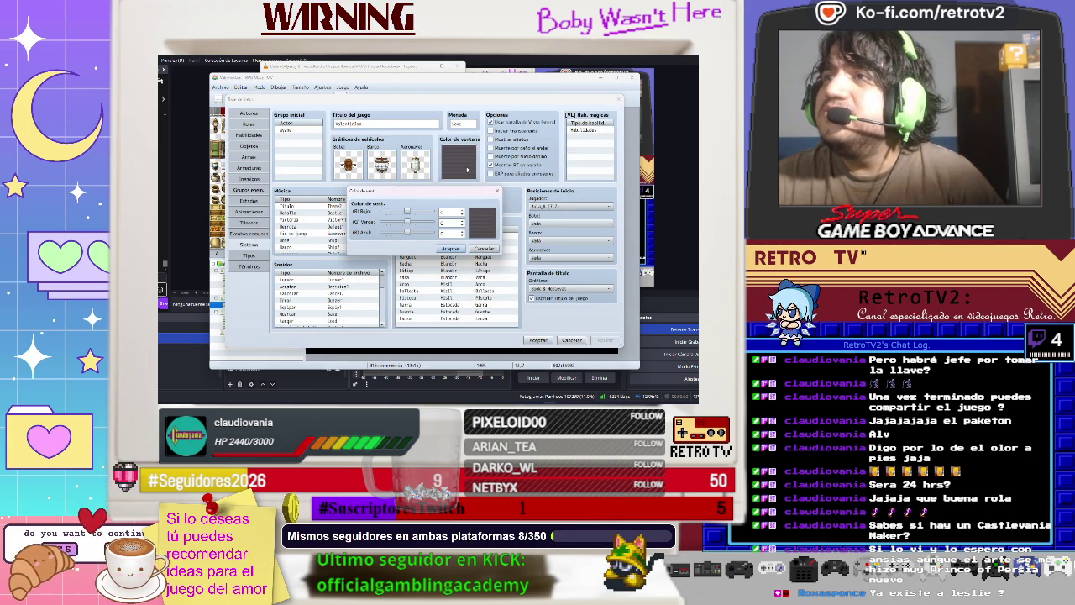
left_click_drag(407, 212, 410, 212)
mouse_move(413, 211)
left_mouse_down()
mouse_move(410, 234)
mouse_move(429, 211)
mouse_move(394, 224)
mouse_move(422, 234)
mouse_move(413, 236)
left_mouse_up()
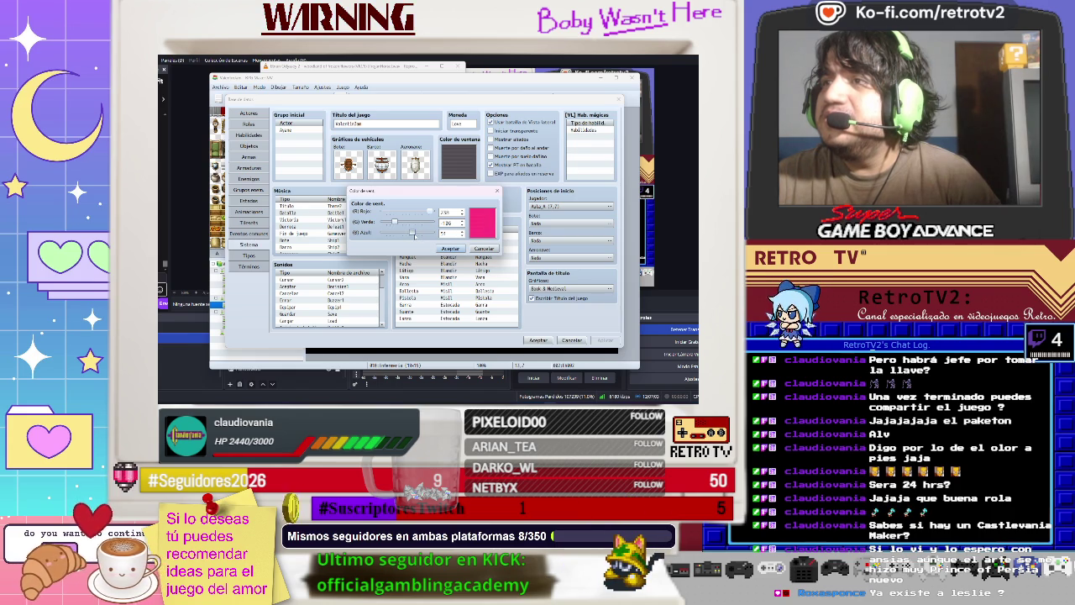
left_click(450, 248)
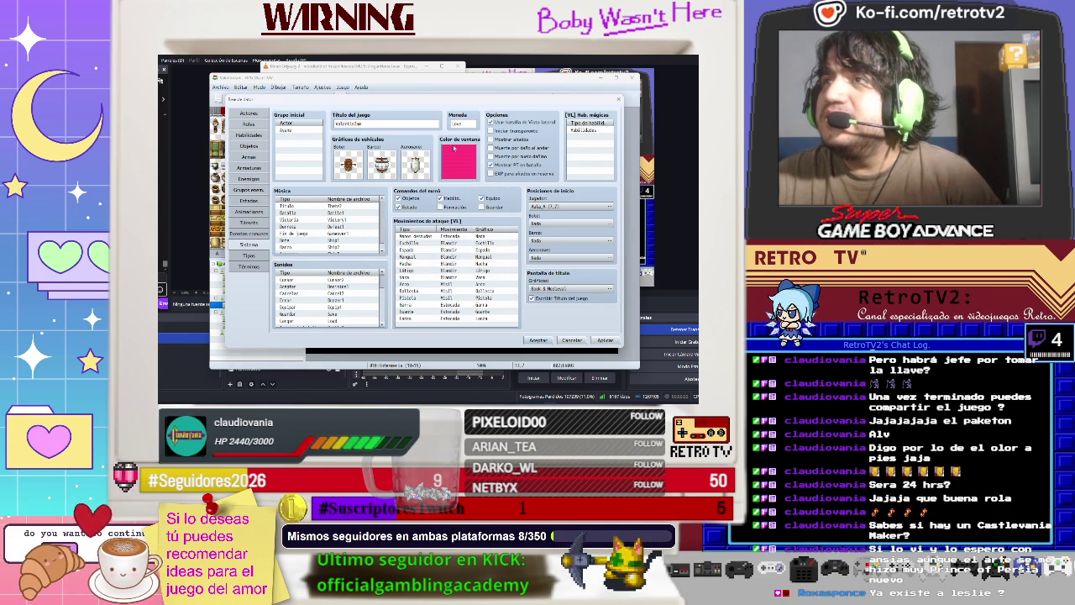
left_click(461, 124)
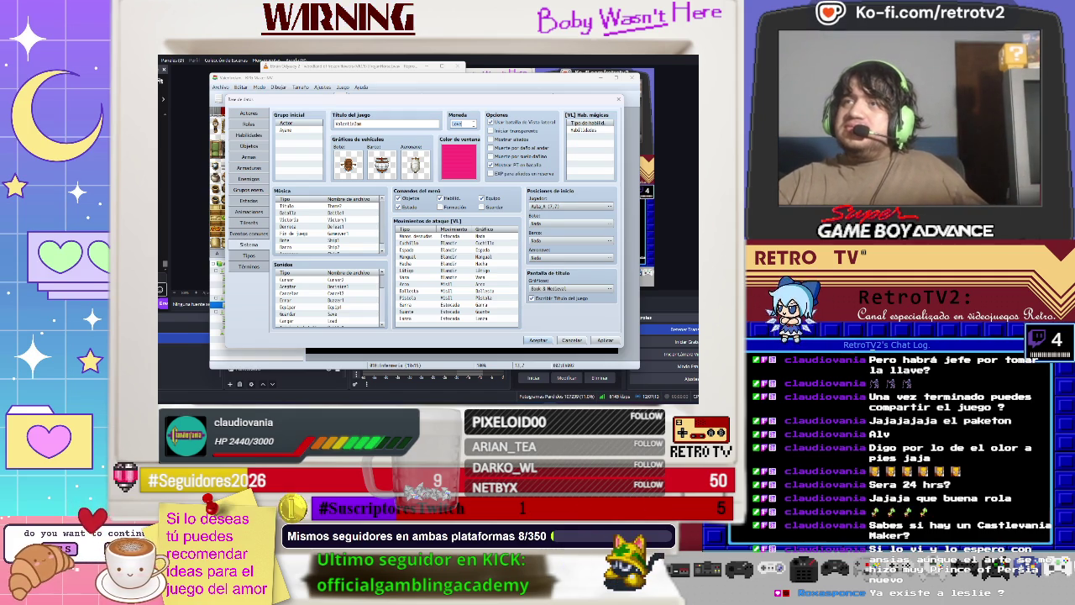
key("BackSpace")
type("c")
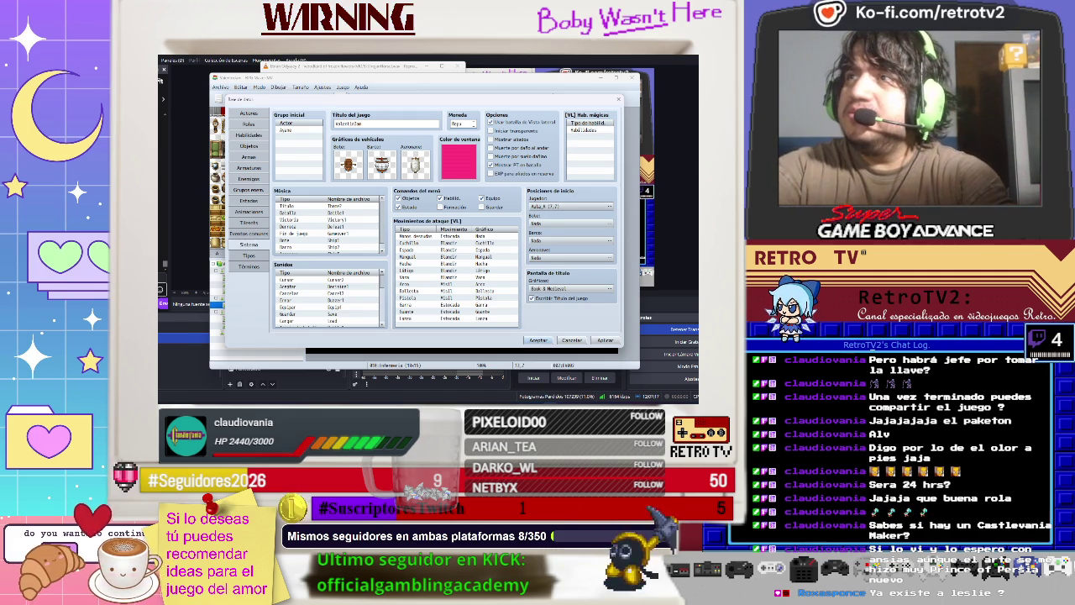
type("ion")
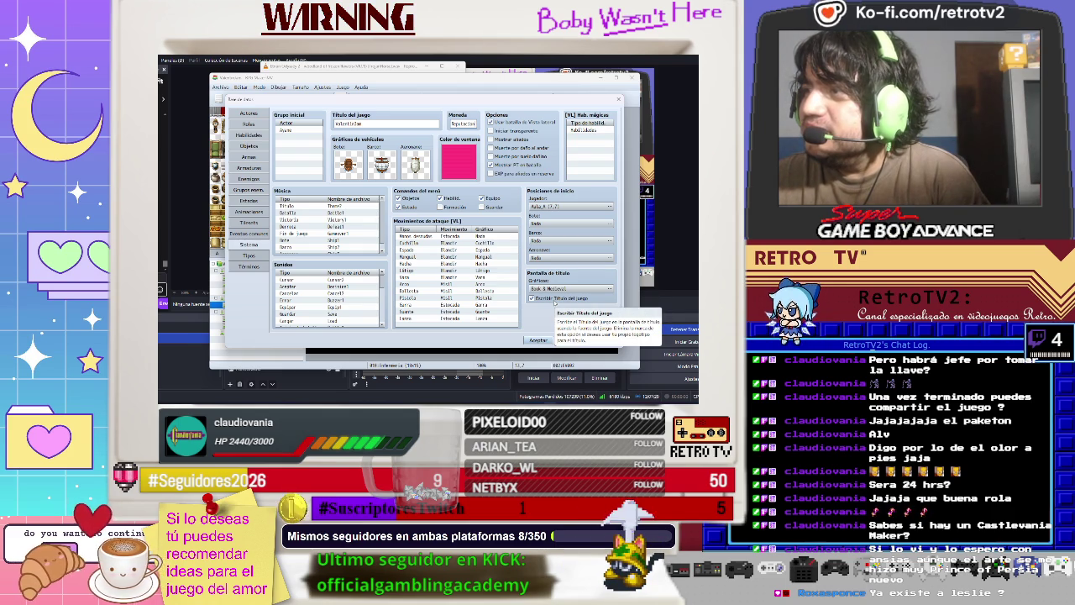
left_click(553, 300)
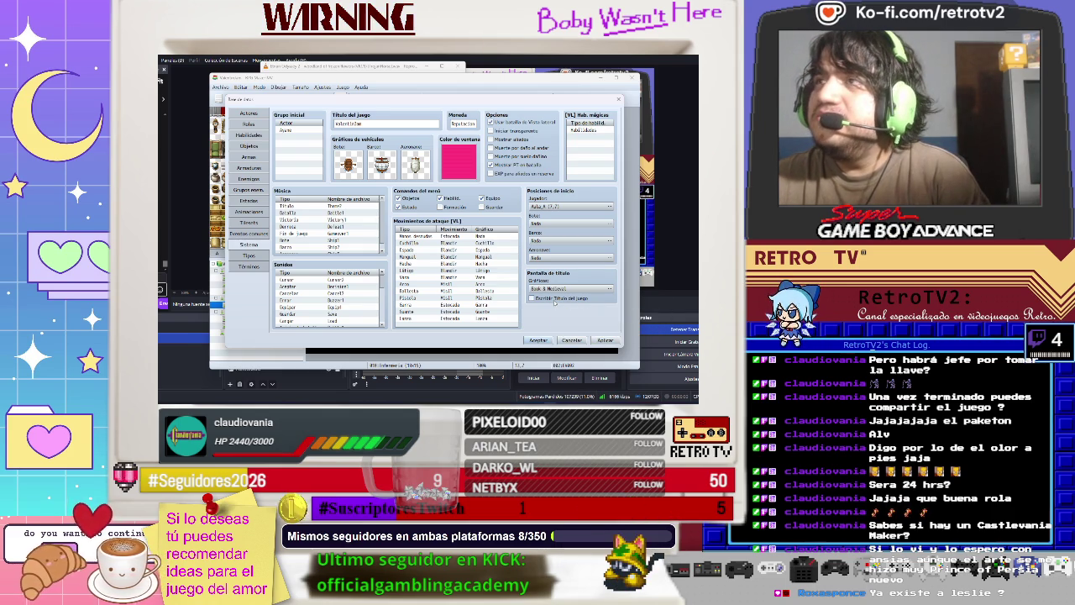
left_click(555, 301)
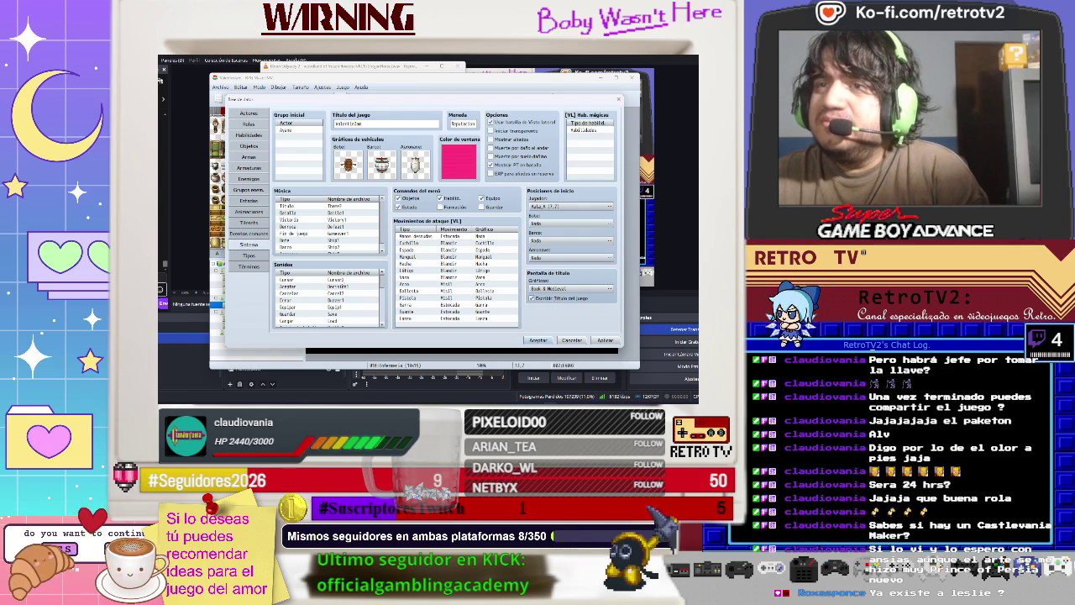
left_click(335, 280)
Assign Scream as the Muerte de actor sound effect.
scroll(327, 298, "down", 2)
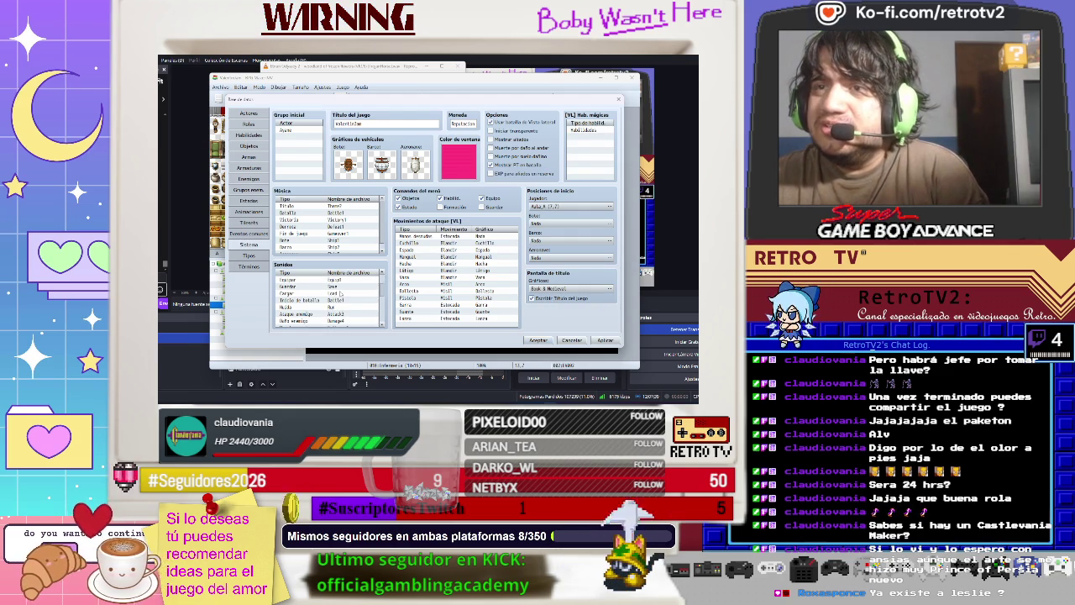
scroll(328, 298, "down", 3)
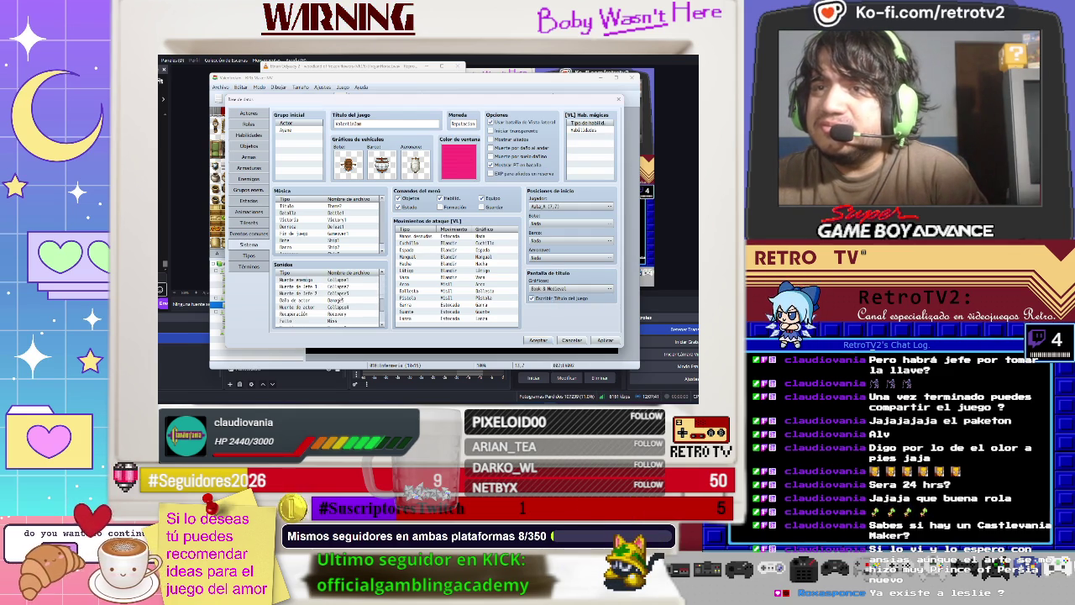
scroll(344, 299, "up", 1)
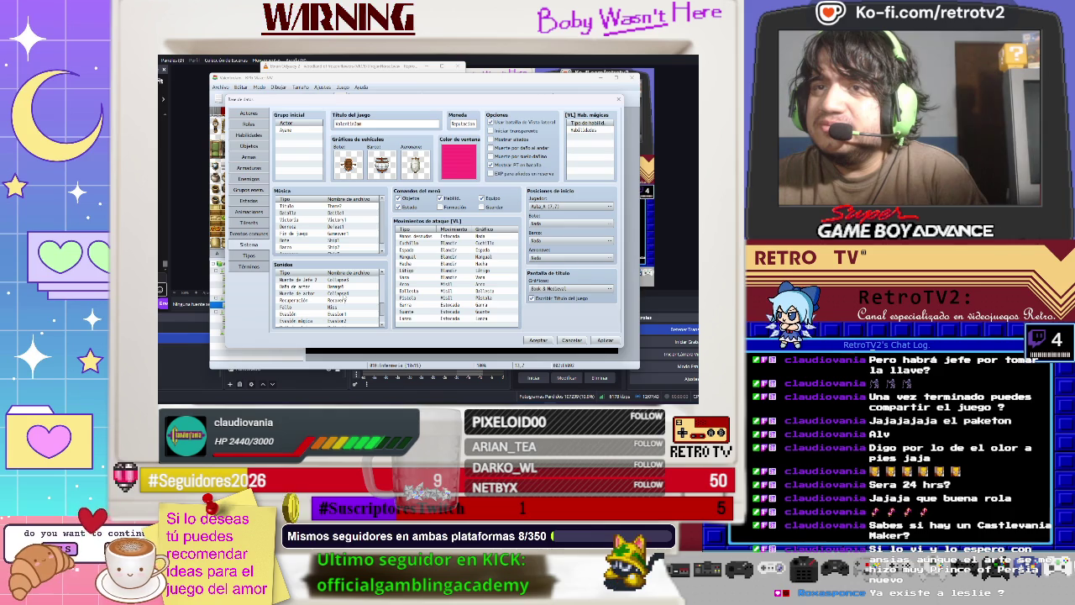
double_click(344, 293)
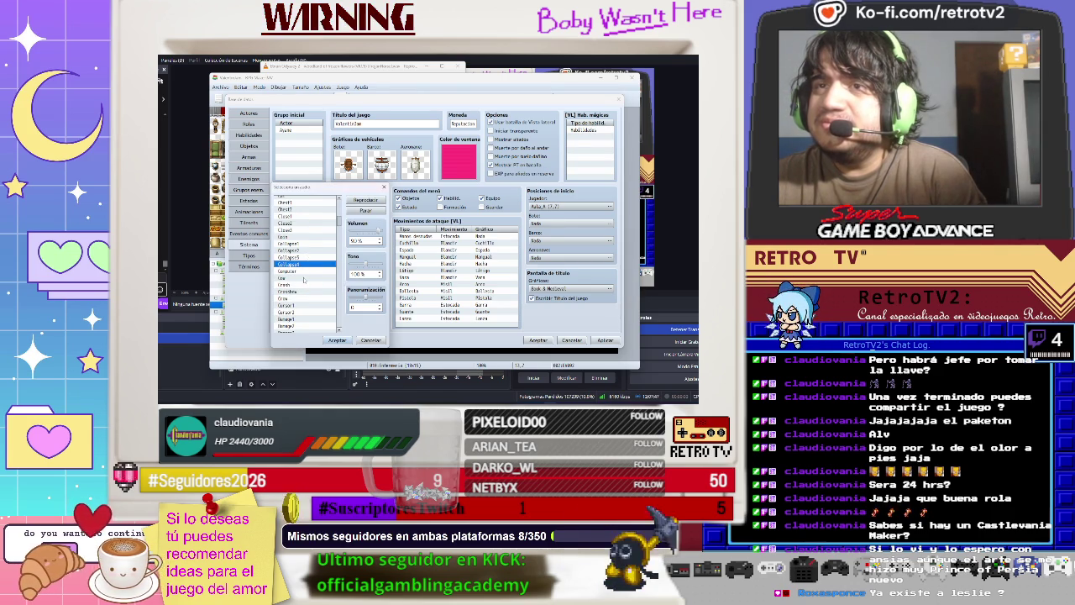
scroll(304, 280, "up", 5)
scroll(304, 280, "up", 2)
scroll(304, 280, "up", 1)
scroll(333, 281, "down", 20)
scroll(334, 282, "down", 5)
scroll(332, 290, "down", 3)
scroll(333, 292, "up", 1)
left_click(302, 273)
left_click(337, 340)
Scroll down to the Música list and open the Fin de juego audio picker.
scroll(351, 309, "down", 2)
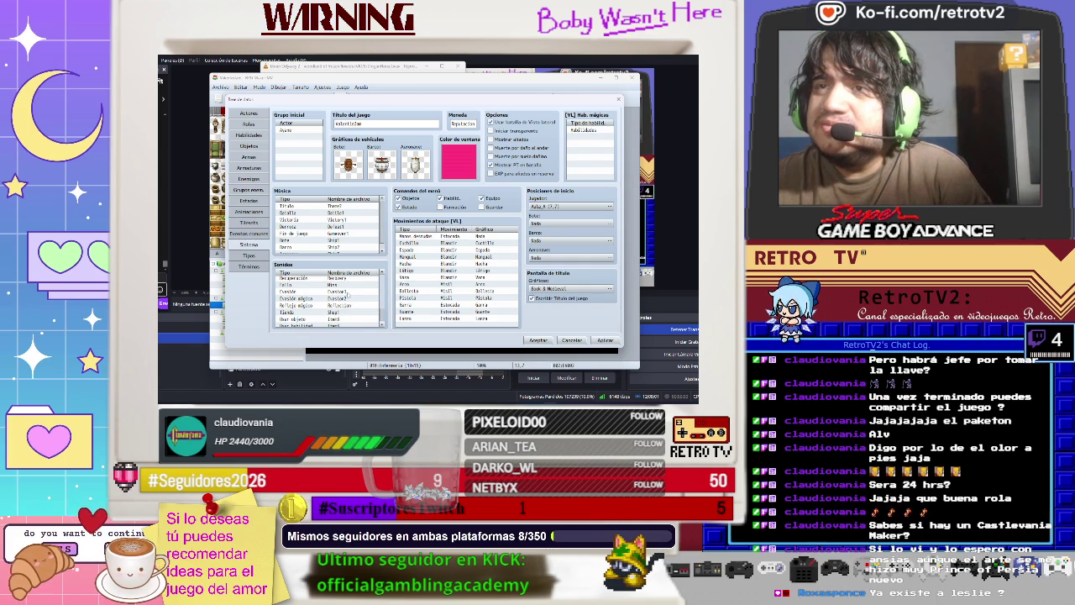
scroll(349, 321, "down", 1)
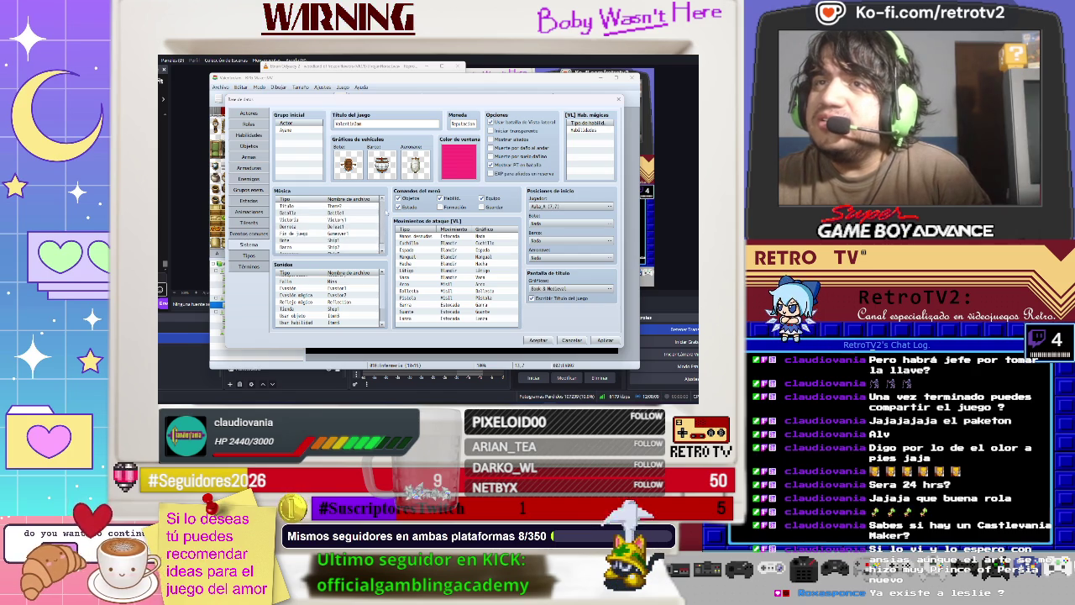
double_click(321, 235)
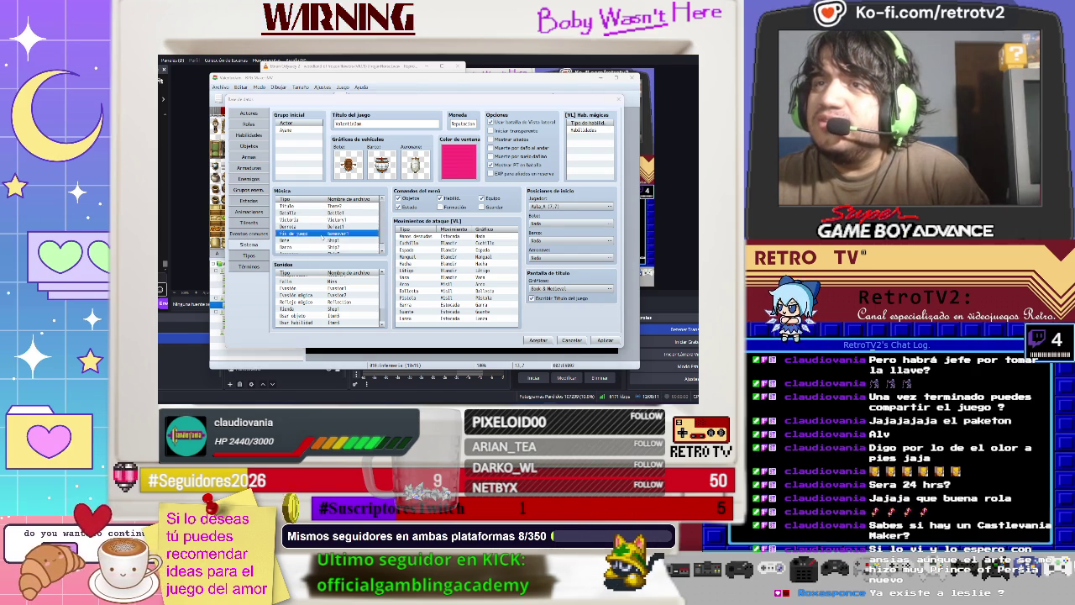
Preview Gameover1, Gameover2 and the next track, stop playback, then switch to Chrome.
left_click(365, 151)
left_click(318, 205)
left_click(313, 213)
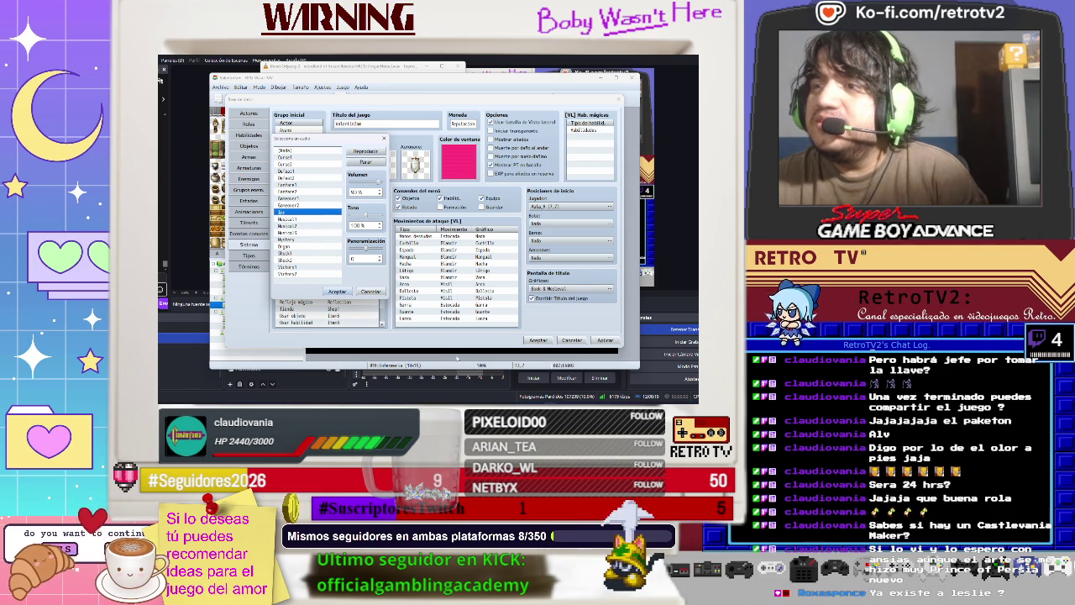
left_click(367, 162)
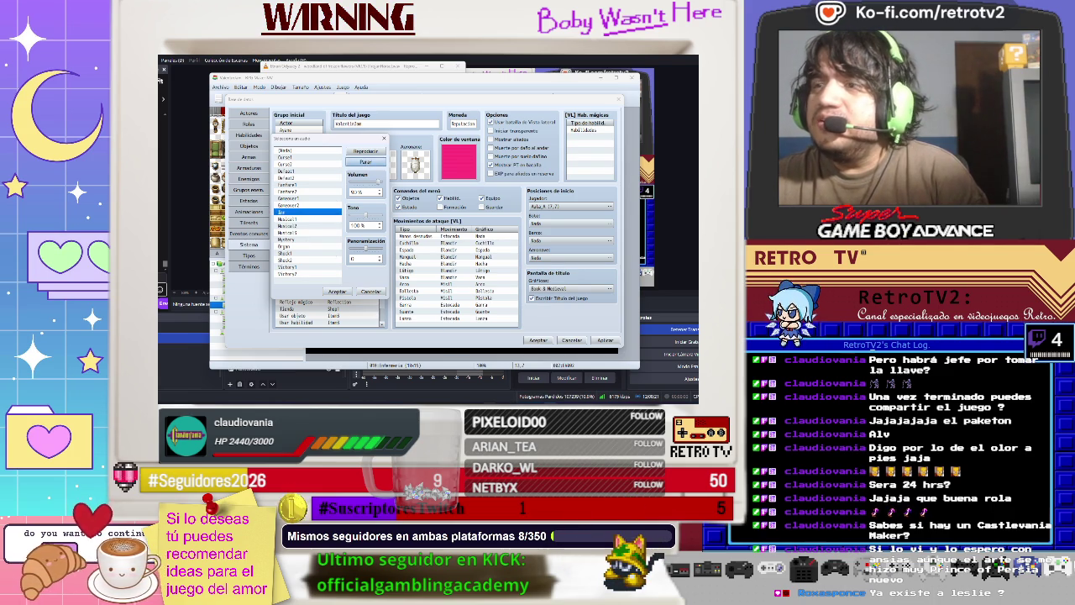
key("alt+Tab")
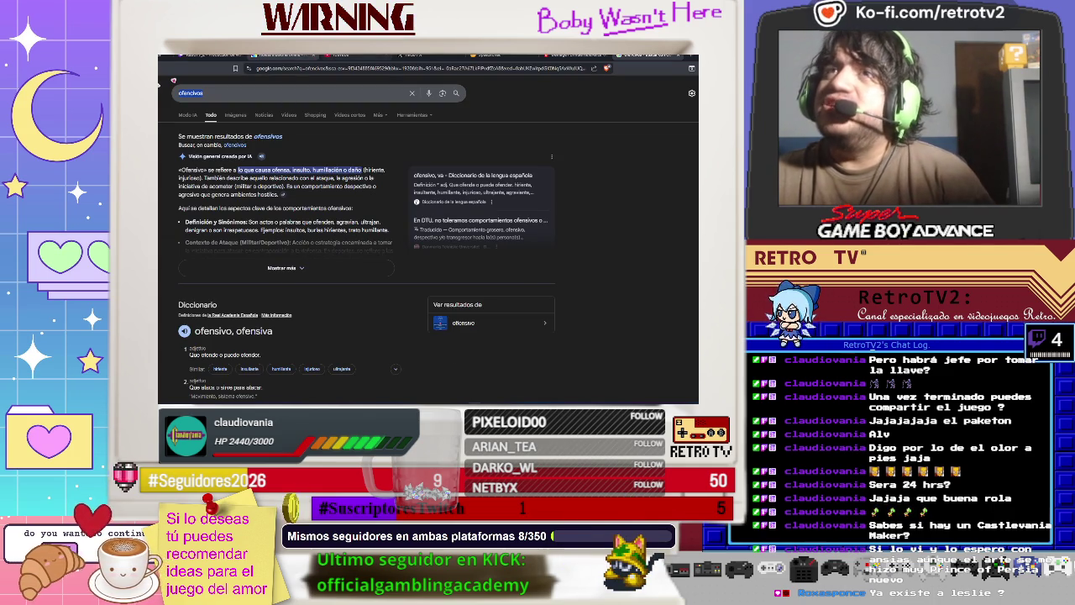
Glance at the Twitch dashboard, the YouTube chiptune search and VLC, then return to RPG Maker.
left_click(193, 56)
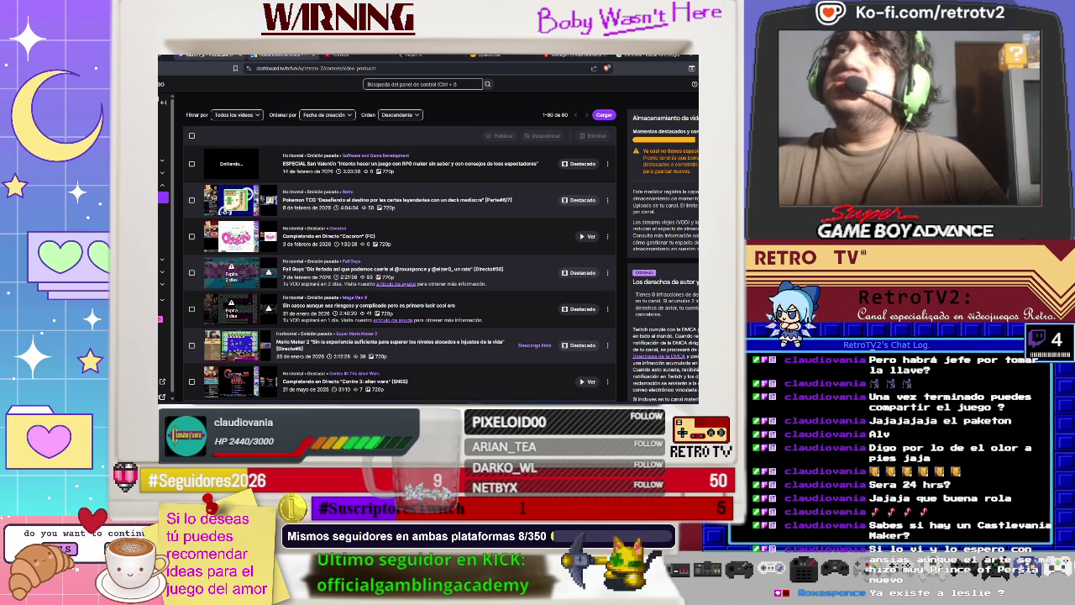
left_click(340, 55)
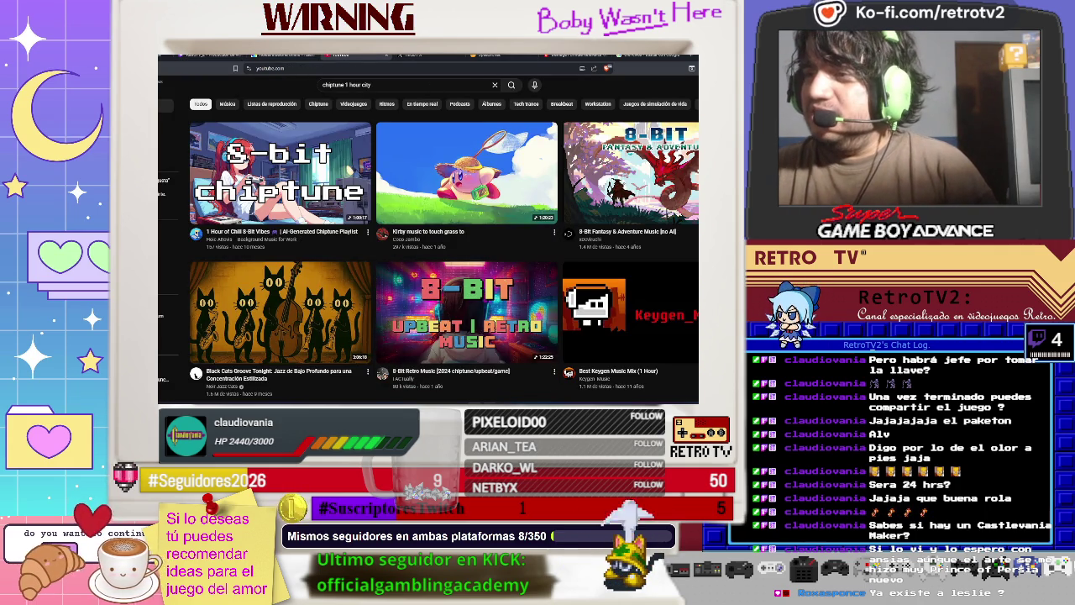
key("alt+Tab")
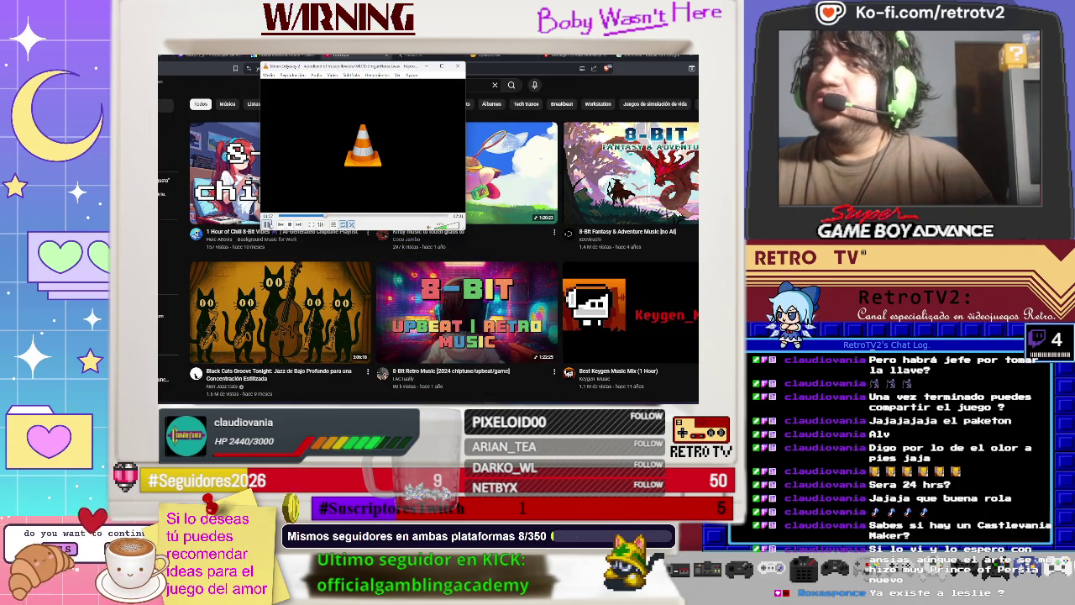
mouse_move(550, 402)
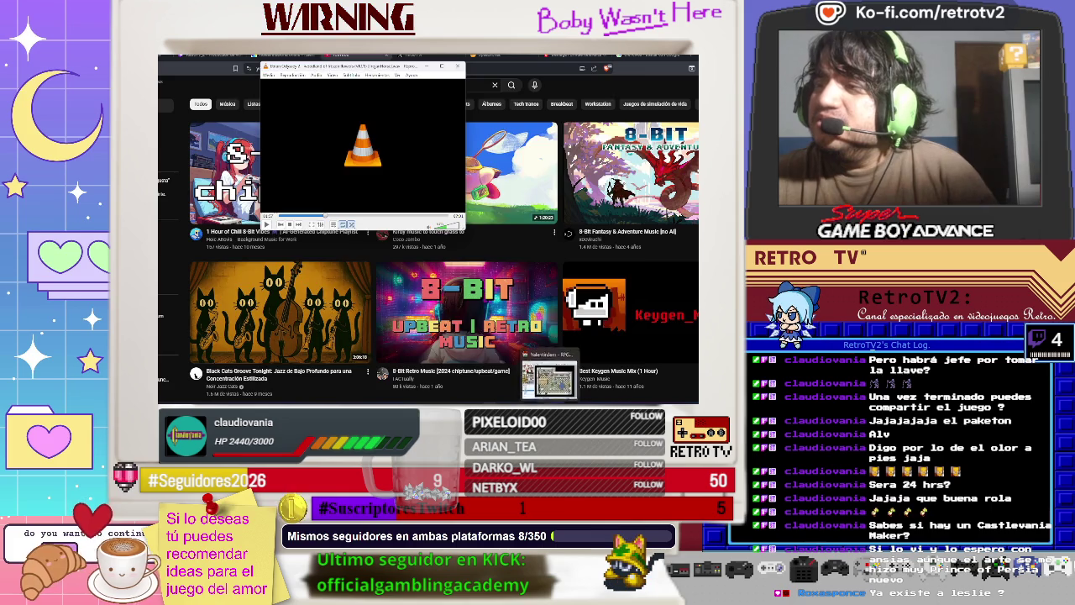
left_click(550, 382)
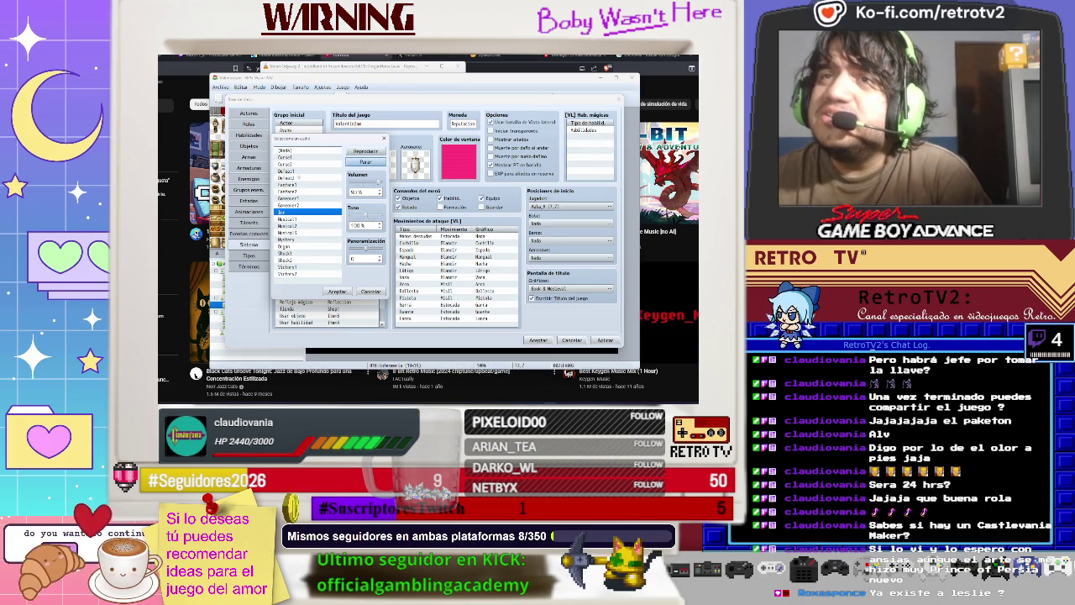
Audition tracks such as Fanfare1, Organ, Musical1 and Musical2, then choose Mystery for game-over music.
left_click(290, 157)
left_click(290, 164)
left_click(297, 171)
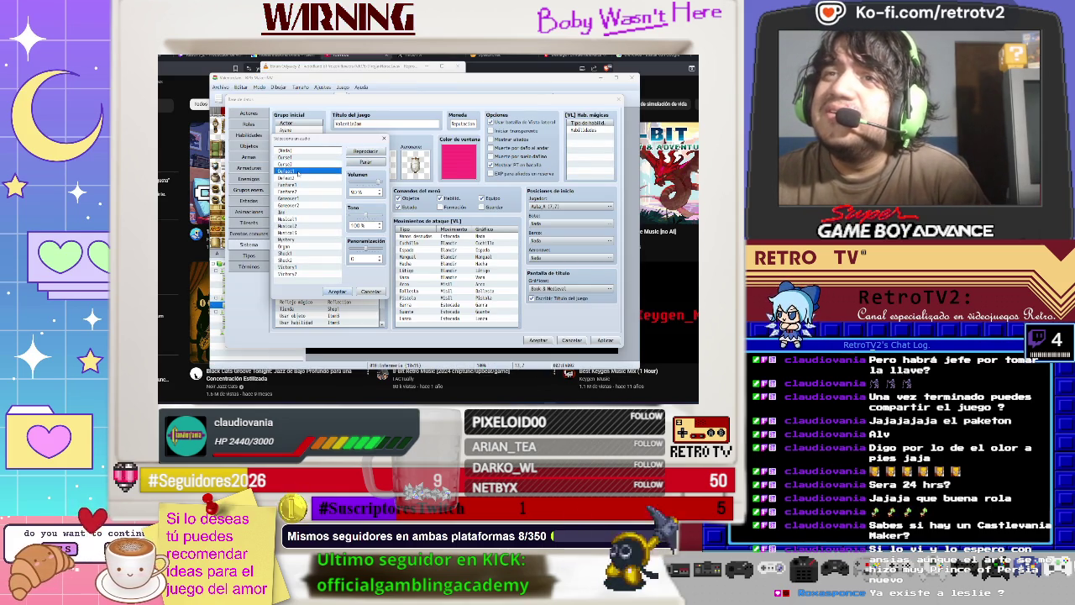
left_click(297, 184)
left_click(298, 198)
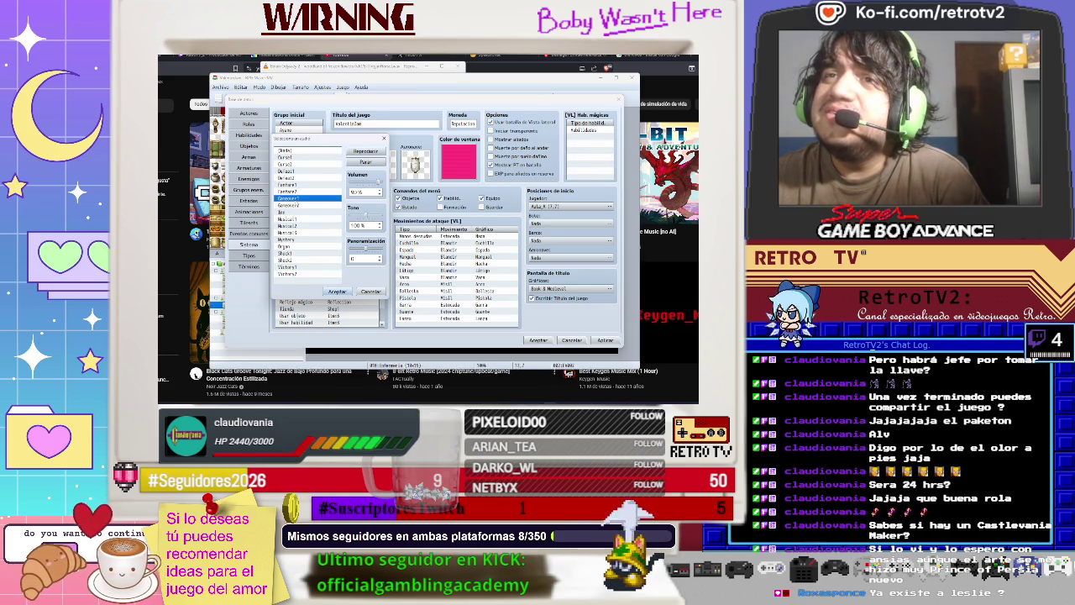
left_click(295, 184)
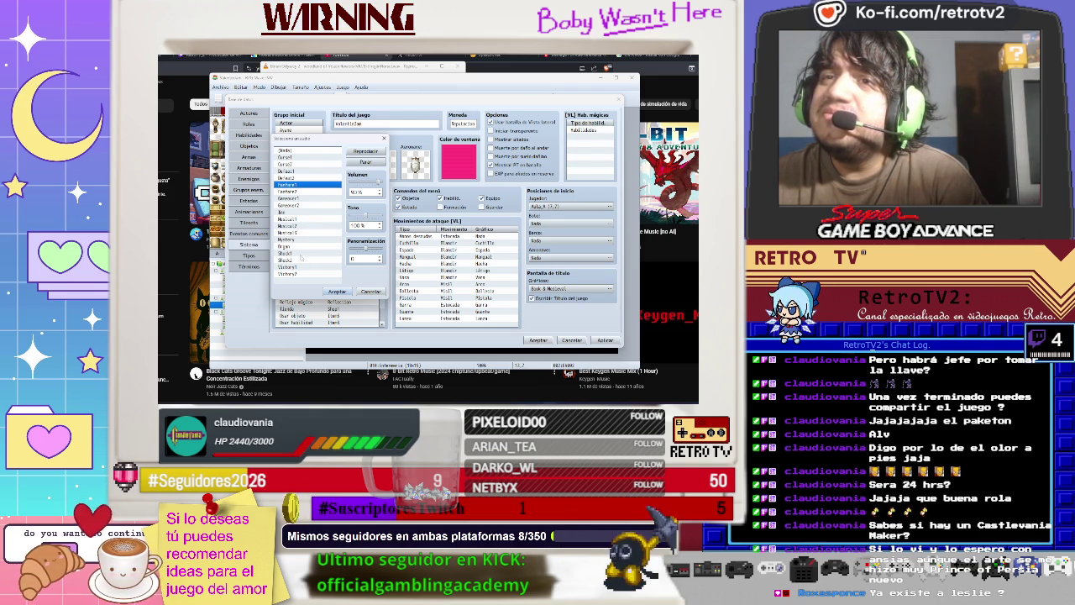
left_click(301, 247)
left_click(303, 227)
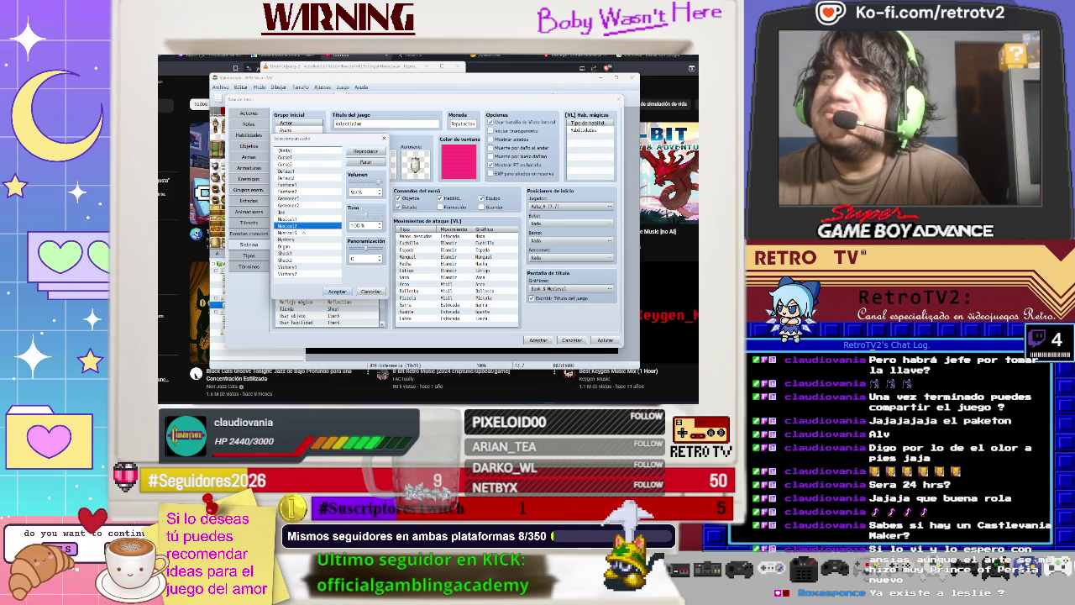
left_click(304, 221)
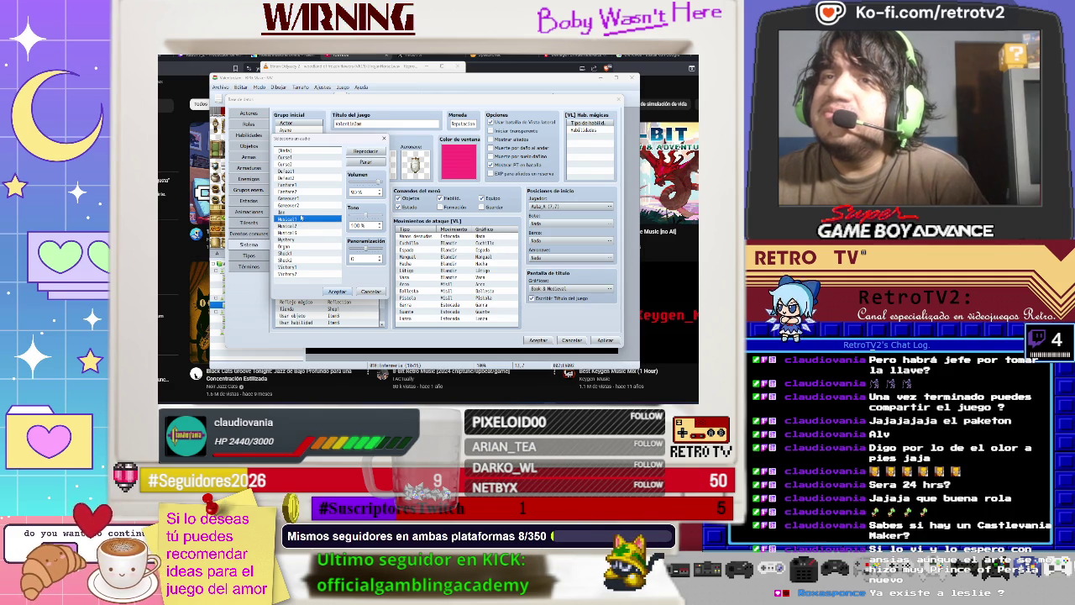
left_click(302, 212)
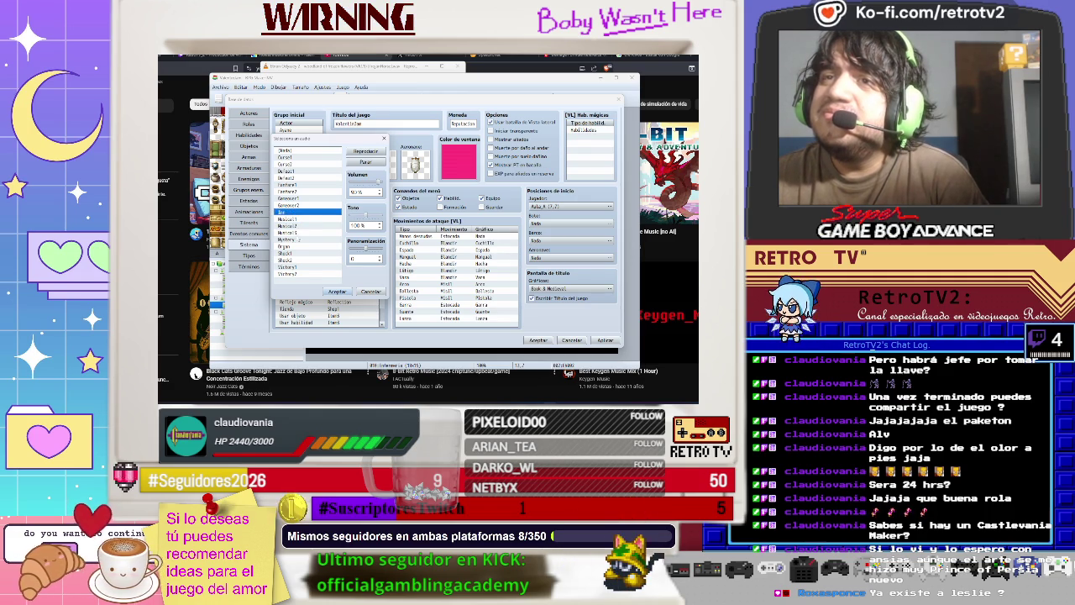
left_click(296, 240)
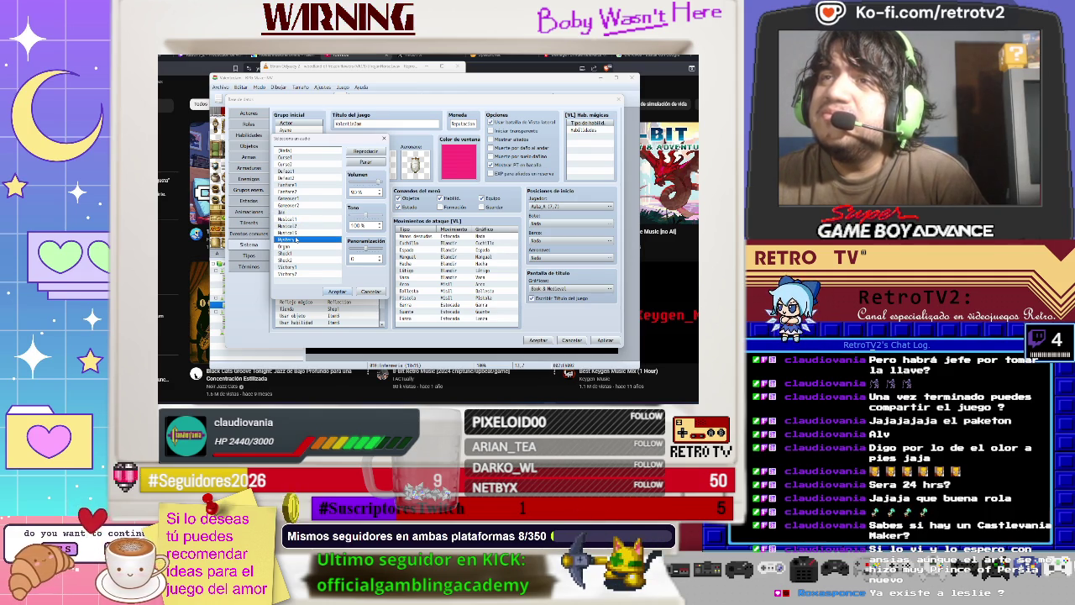
left_click(337, 292)
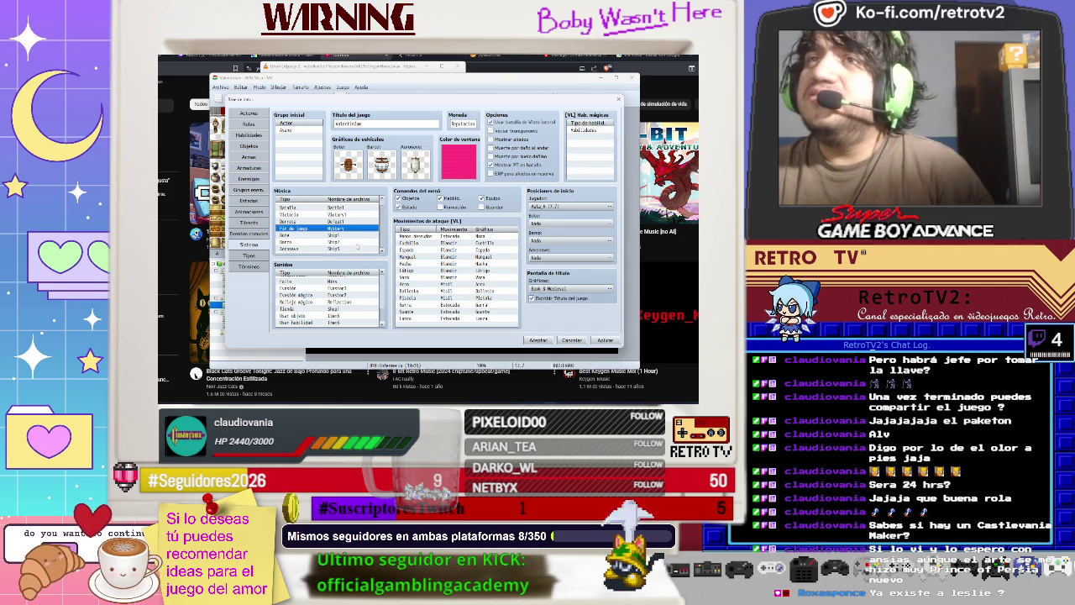
Move up the database sidebar to the Actores page and select actor 0002.
left_click(255, 232)
left_click(257, 224)
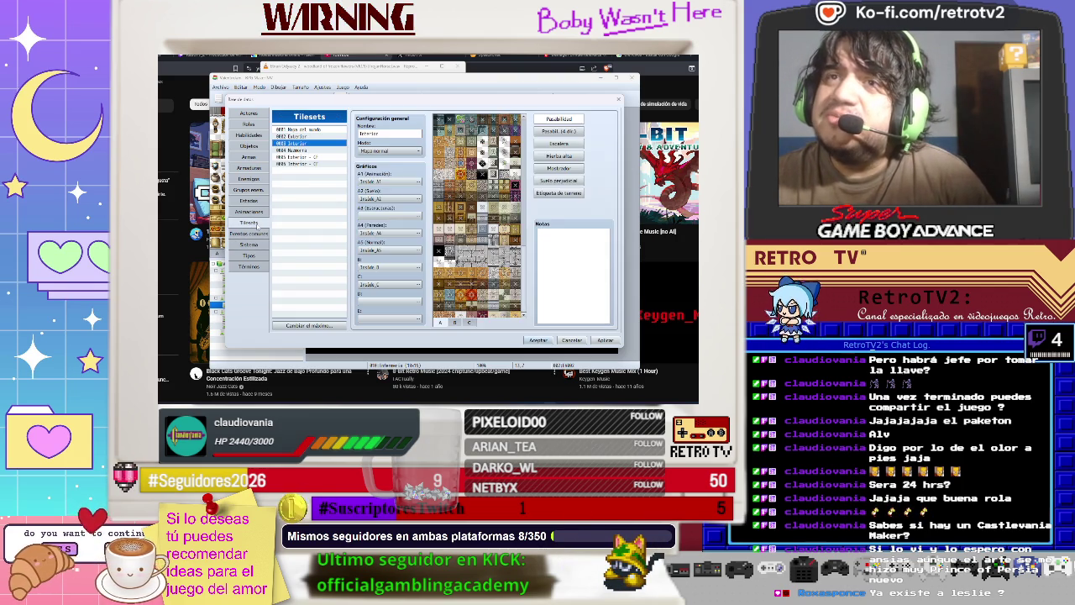
left_click(260, 212)
left_click(262, 200)
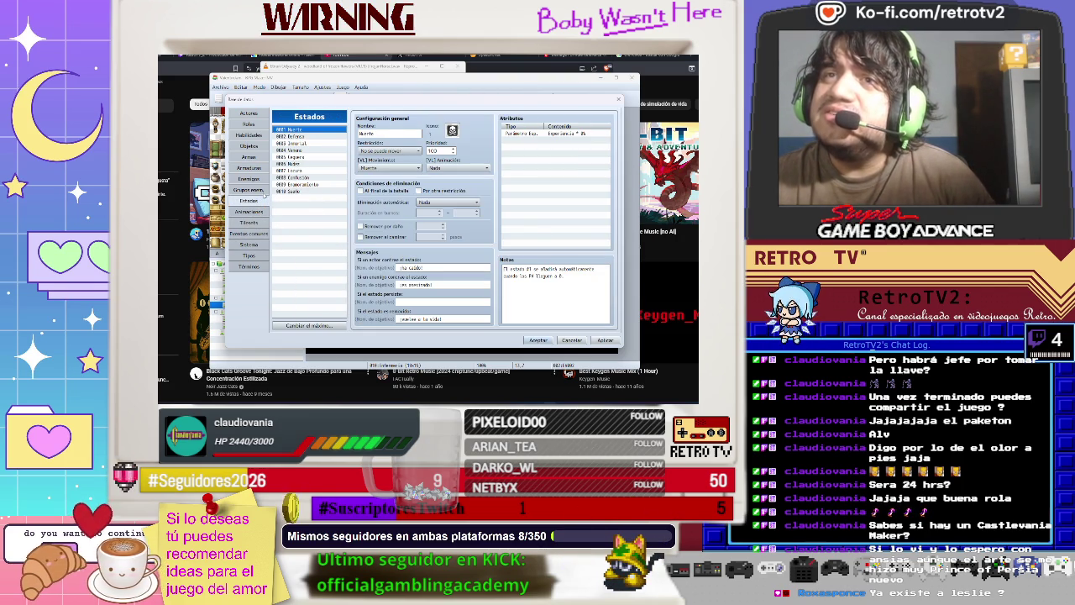
left_click(263, 191)
left_click(260, 179)
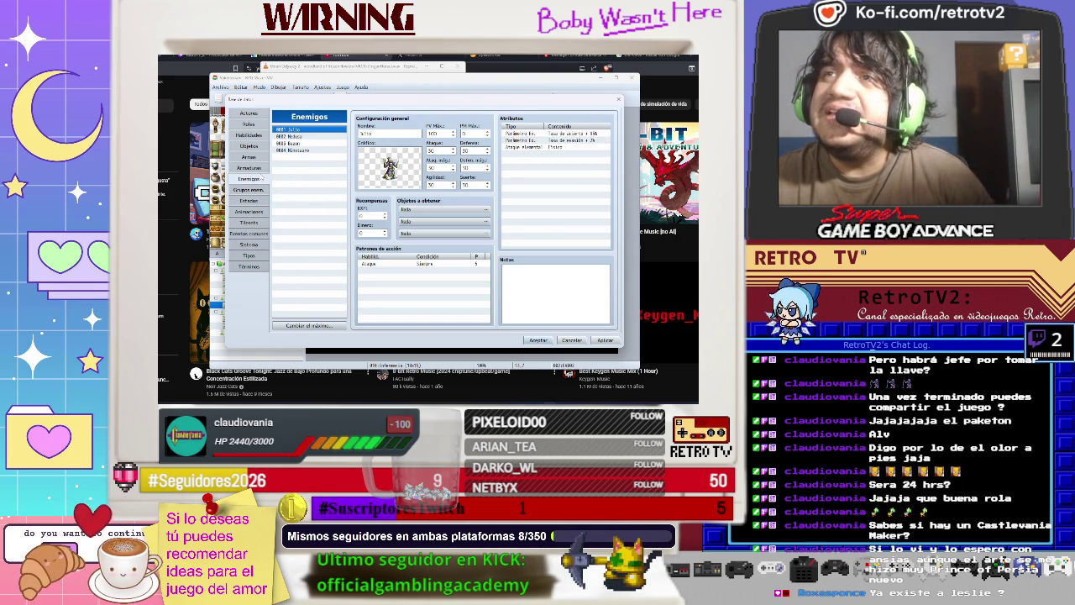
left_click(259, 168)
left_click(260, 157)
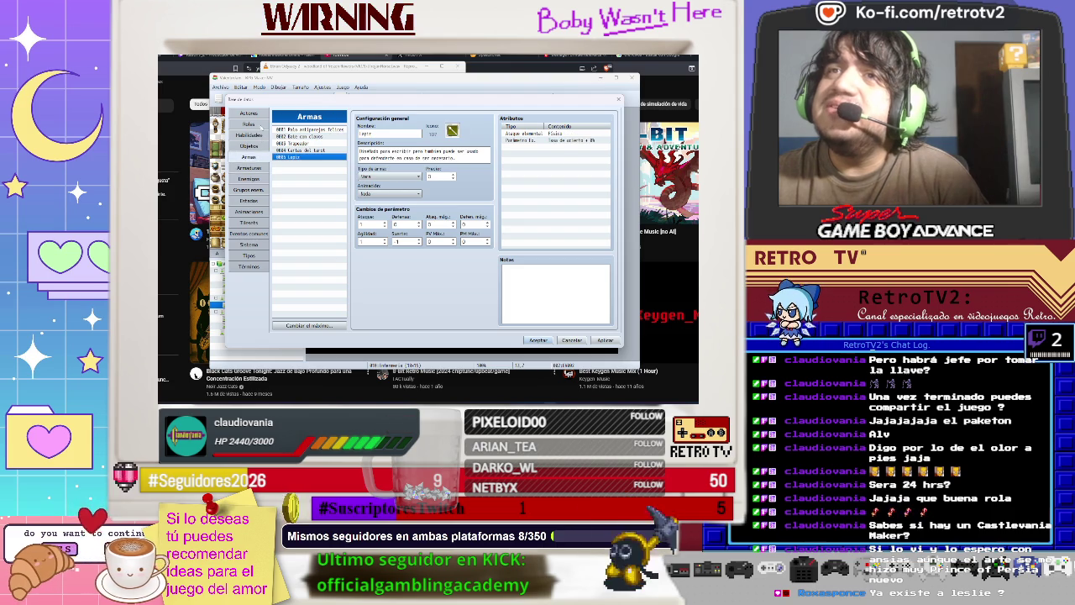
left_click(261, 114)
left_click(317, 136)
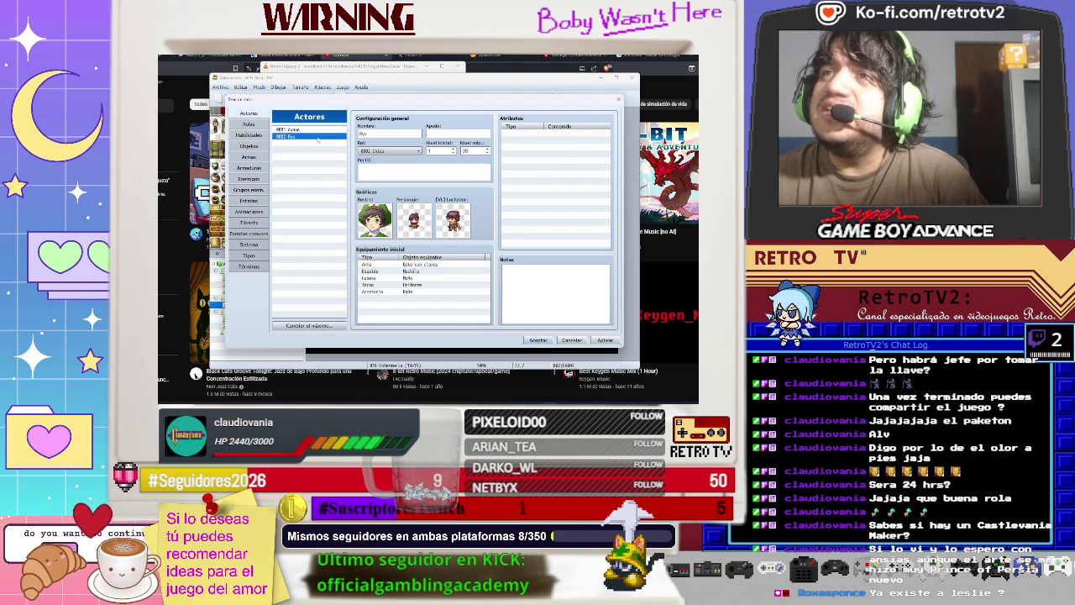
left_click(308, 325)
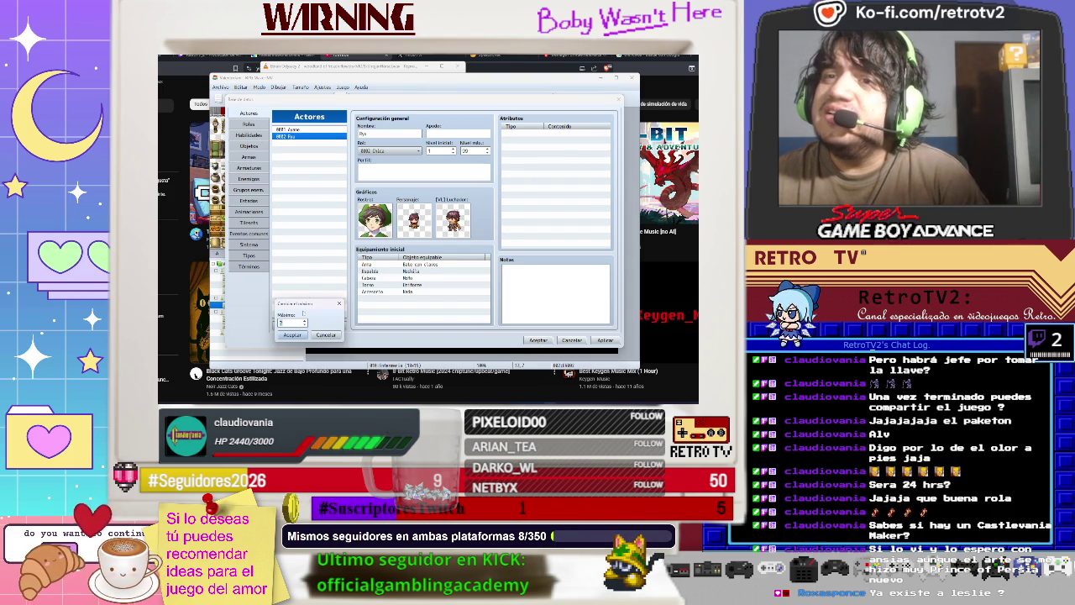
Raise the actor maximum to 3 and create actor 0003 'Claudia' with role 0004 Secundario.
left_click(291, 335)
left_click(303, 144)
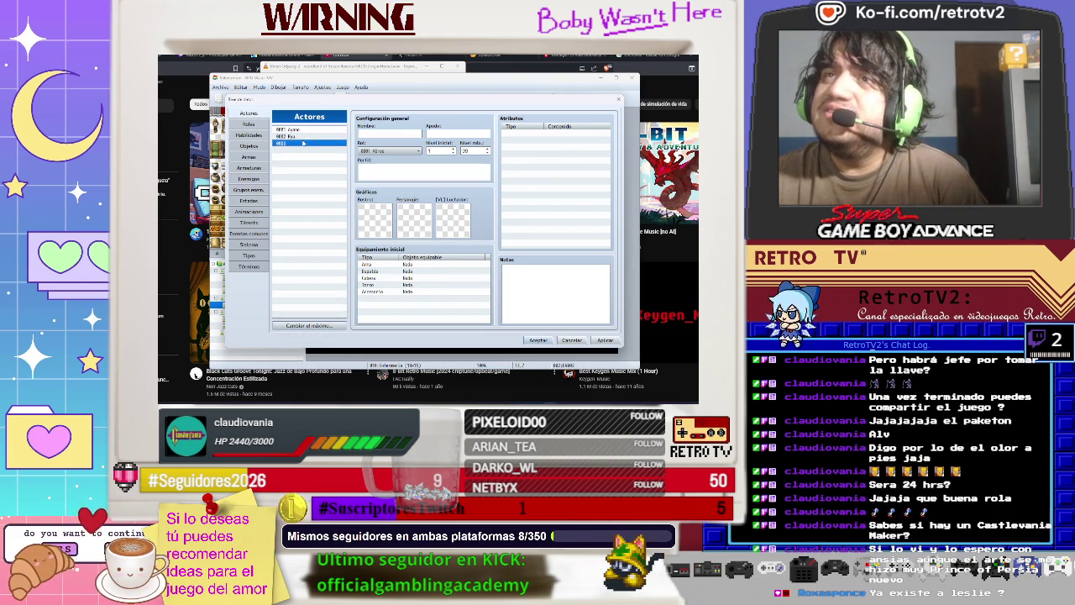
type("Cl")
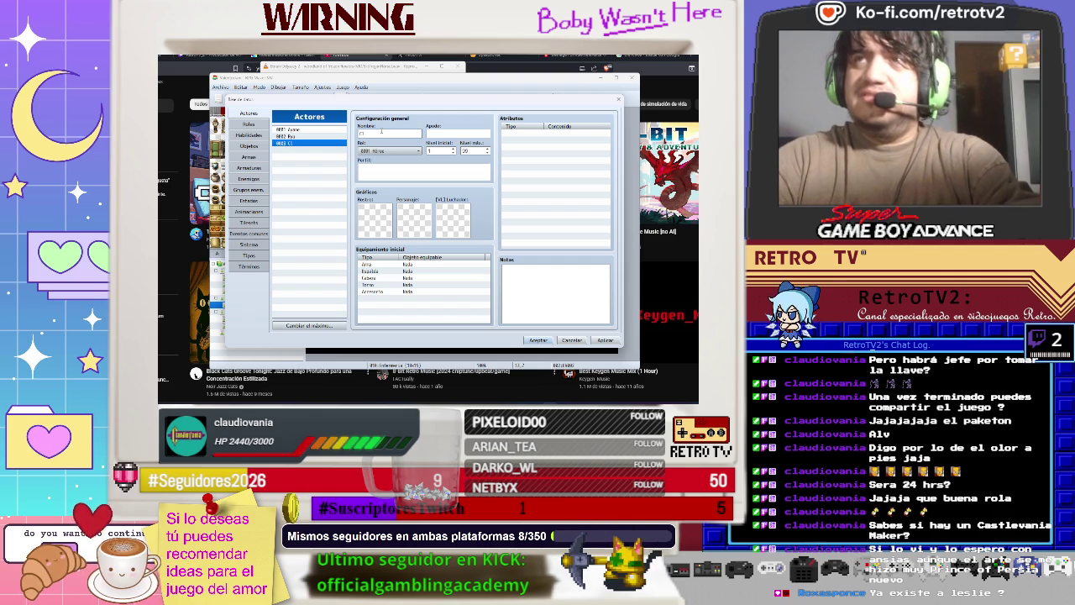
type("audia")
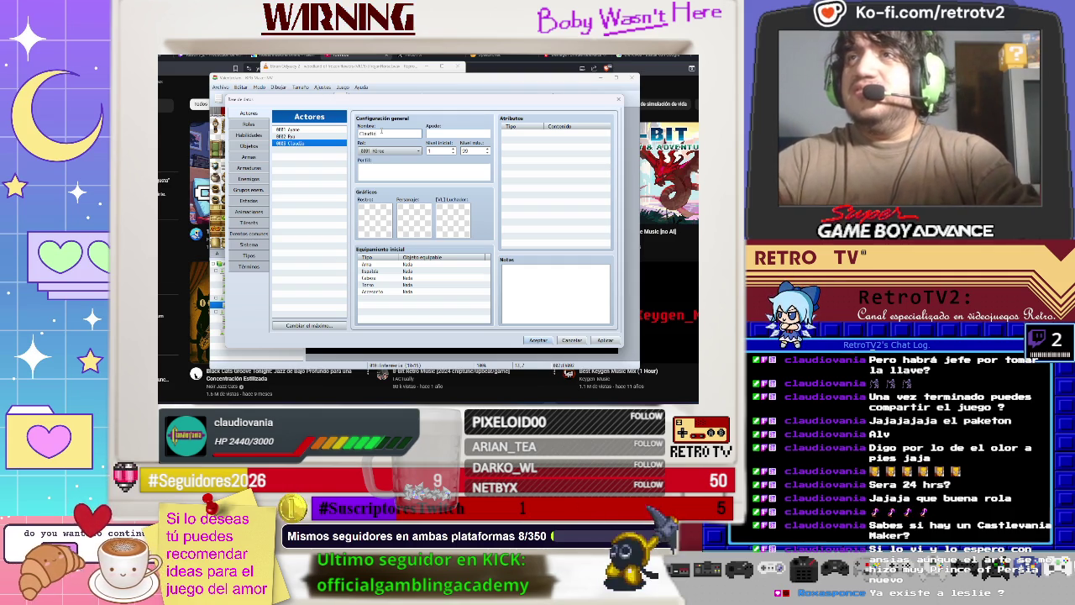
left_click(395, 150)
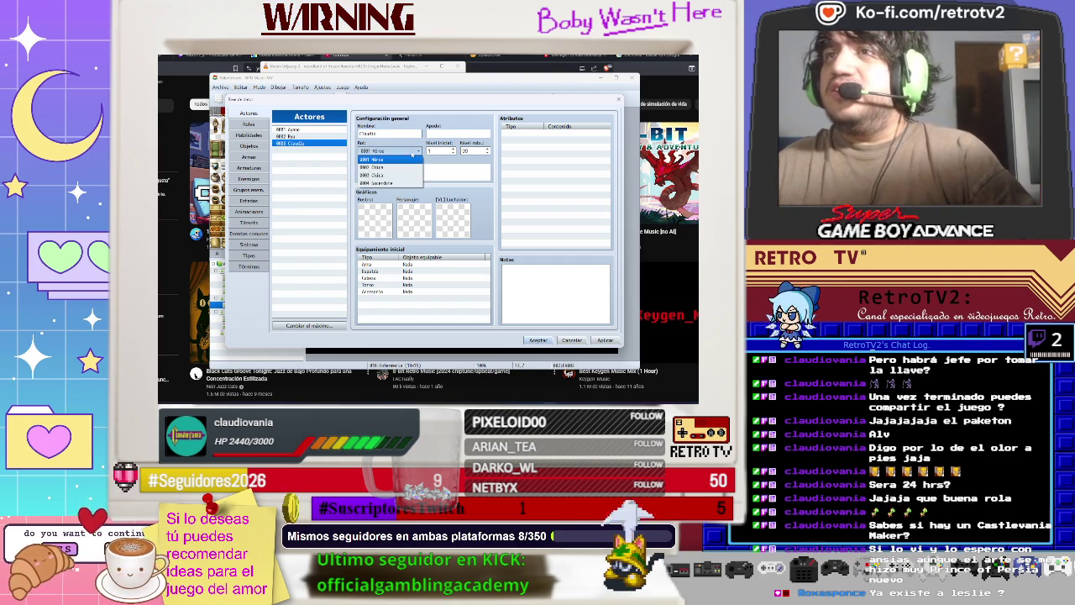
left_click(403, 183)
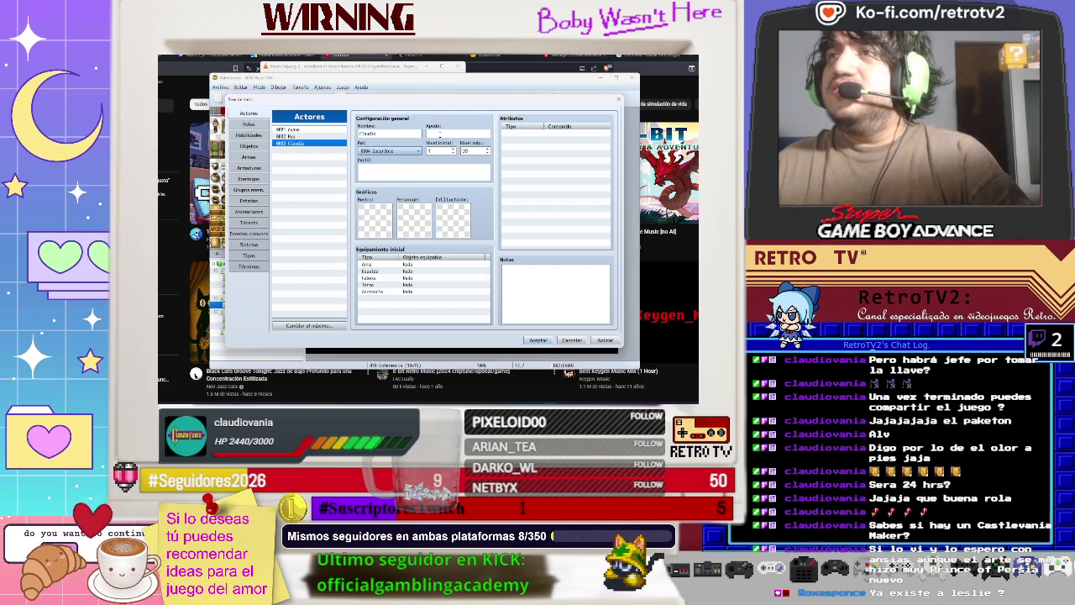
Give Claudia a face portrait from the People4 set.
double_click(373, 219)
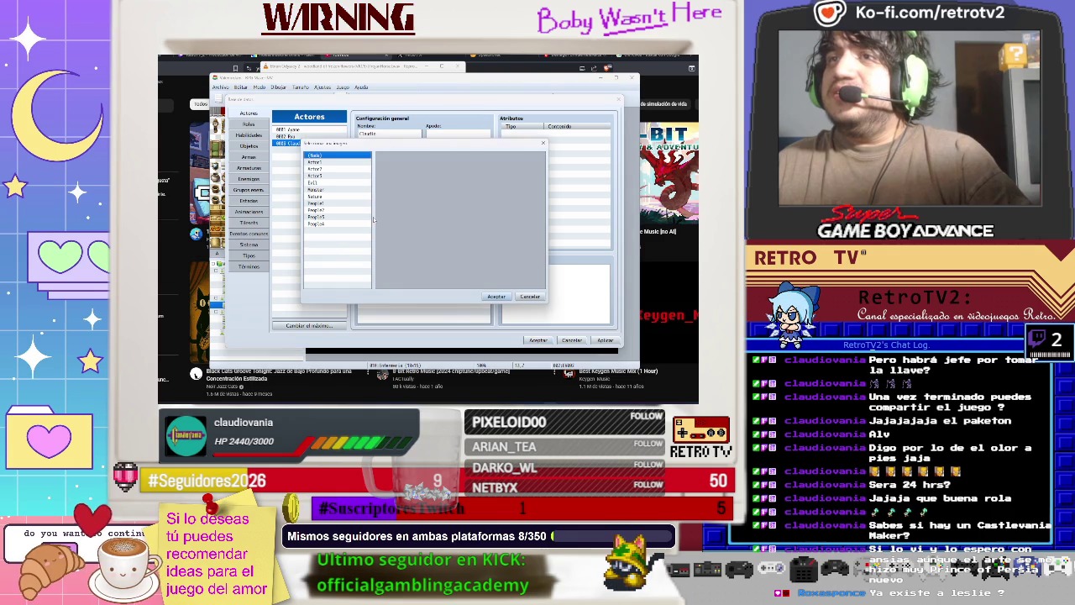
left_click(324, 224)
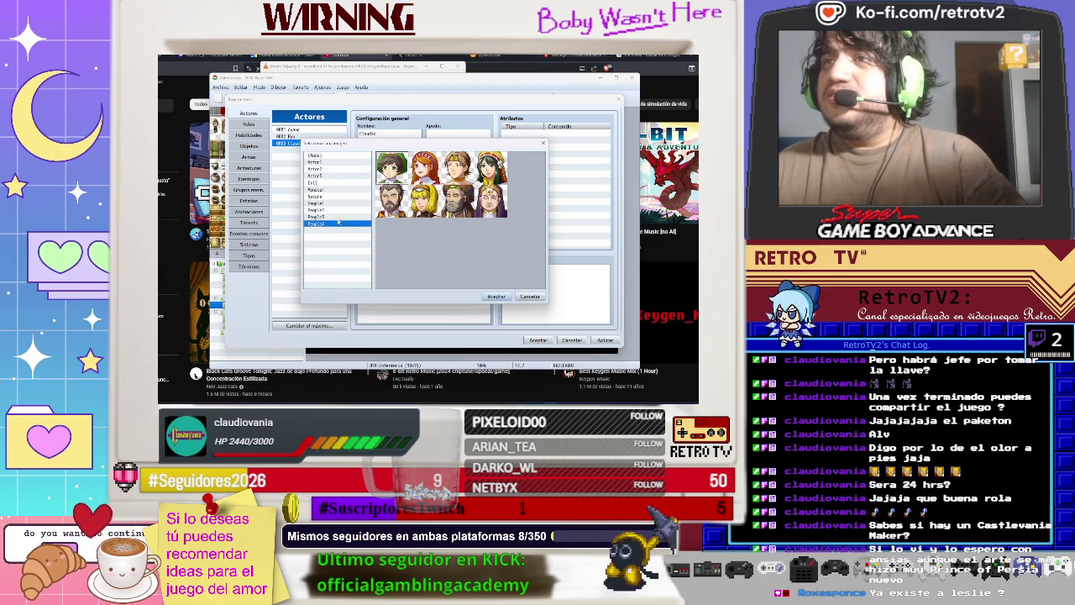
double_click(391, 200)
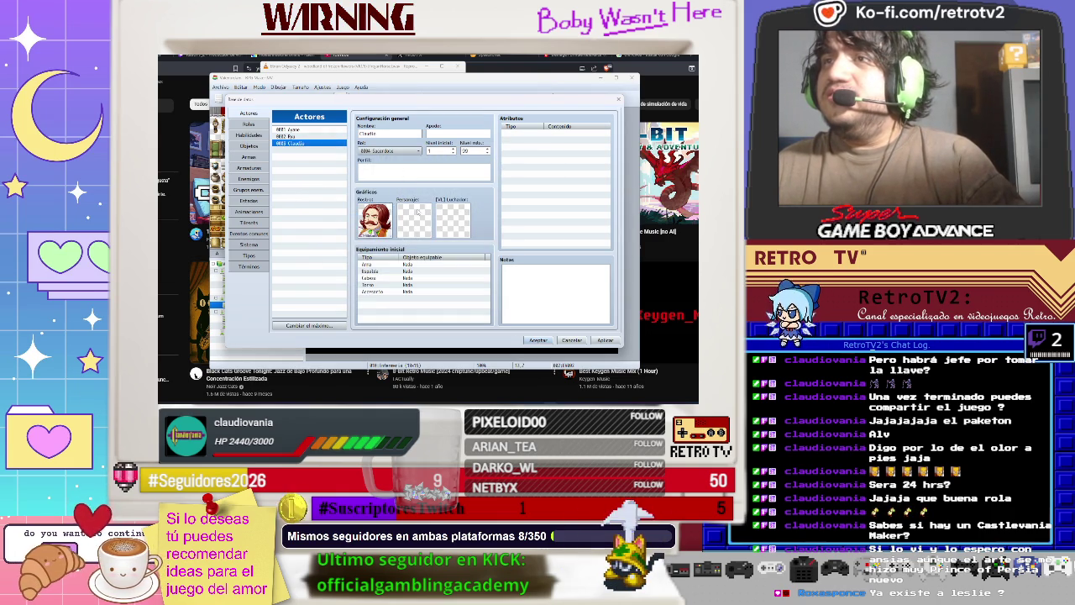
Assign Claudia a character sprite, then move up the sidebar to the States page.
double_click(417, 212)
left_click(315, 161)
scroll(333, 224, "down", 3)
scroll(333, 224, "down", 3)
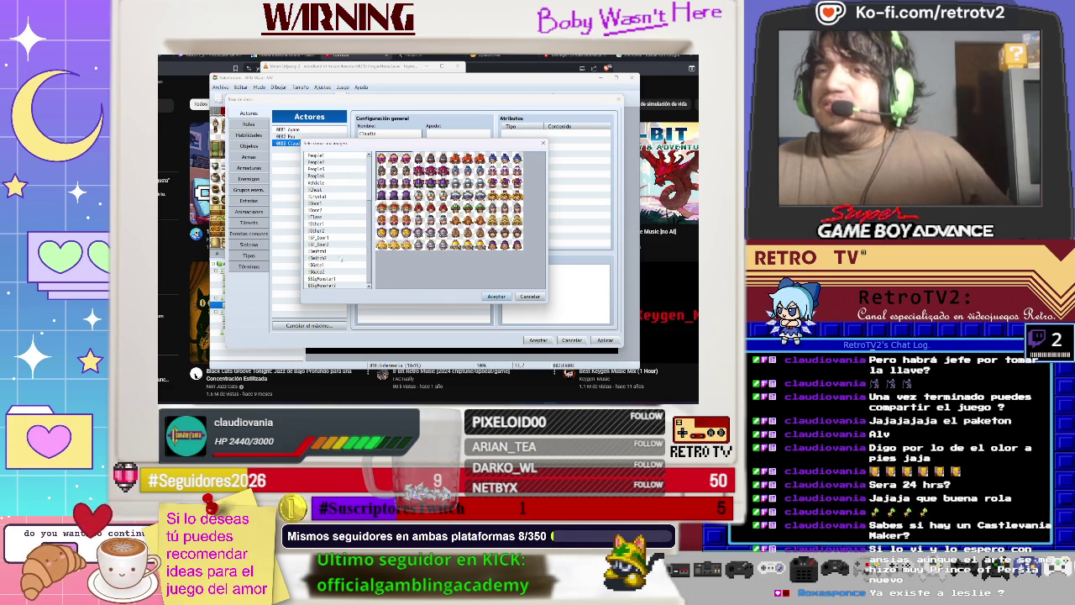
scroll(333, 221, "up", 3)
key("Escape")
left_click(248, 234)
left_click(249, 223)
left_click(249, 211)
left_click(249, 200)
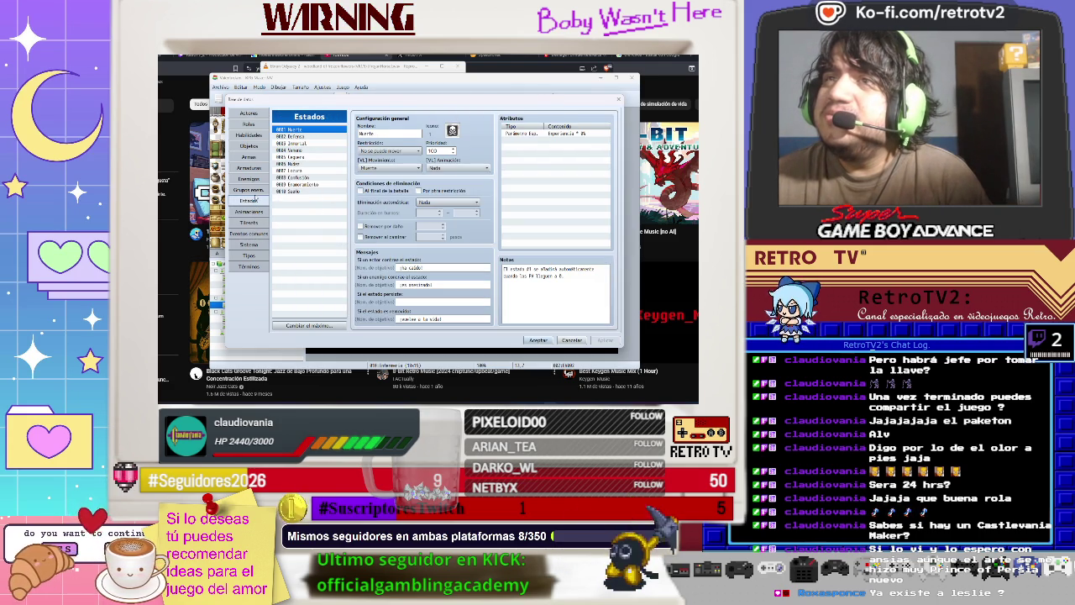
Browse the Troops, Enemies, Armours, Weapons, Items, Skills, Roles, Actors, Terms, Types and System sections.
left_click(248, 190)
left_click(248, 179)
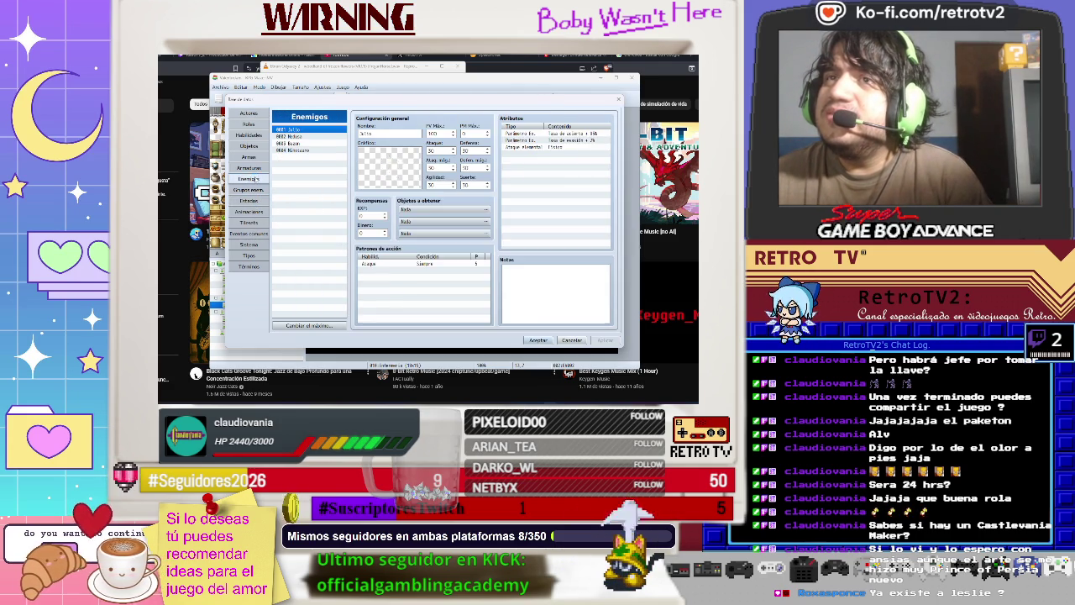
left_click(249, 168)
left_click(249, 157)
left_click(248, 146)
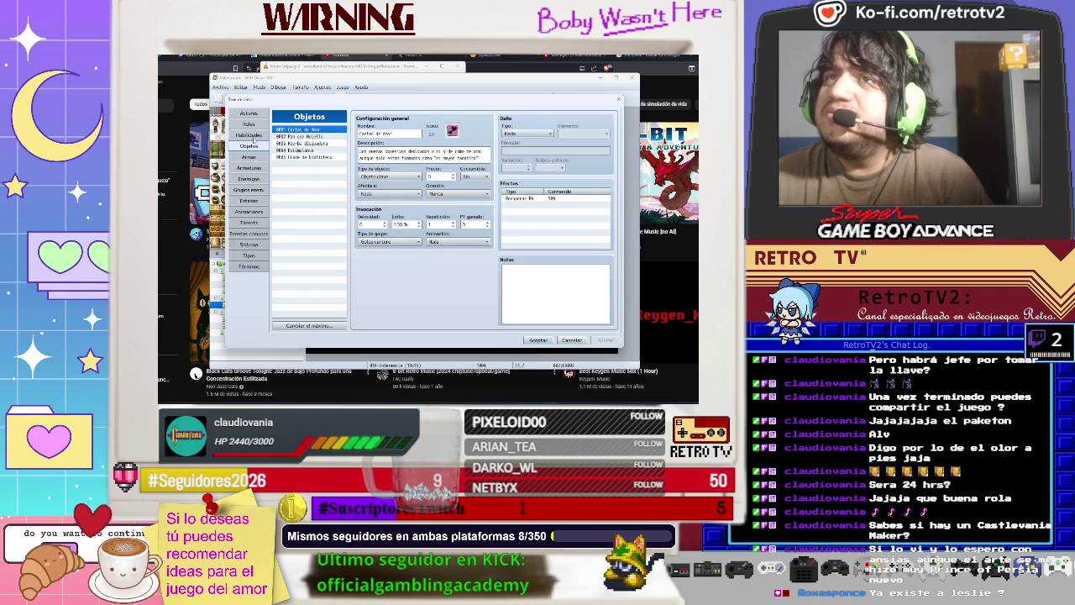
left_click(249, 135)
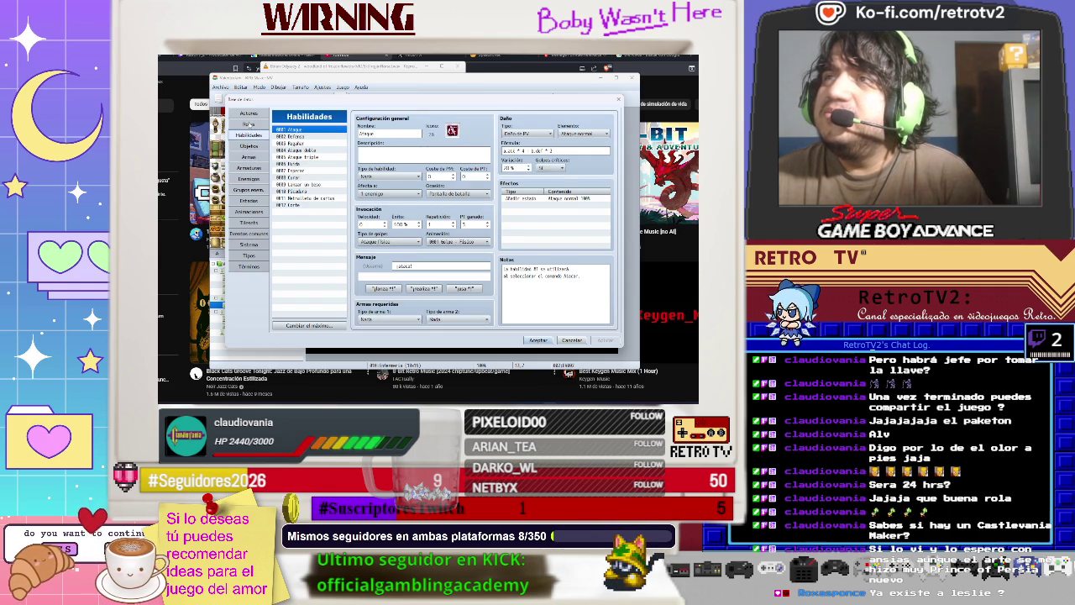
left_click(249, 124)
left_click(249, 114)
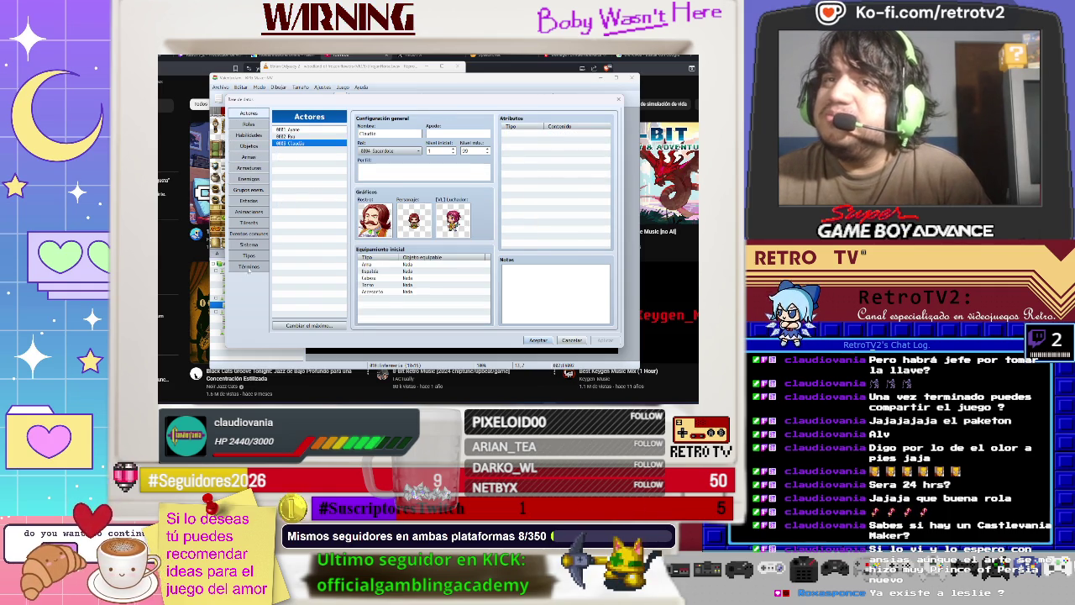
left_click(248, 267)
scroll(542, 222, "down", 1)
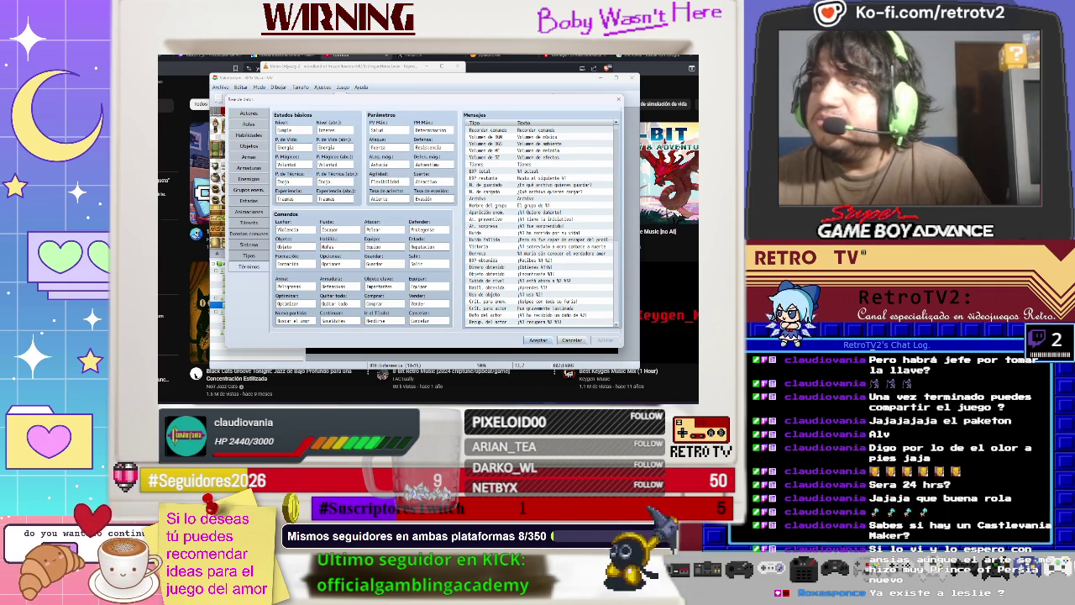
left_click(249, 255)
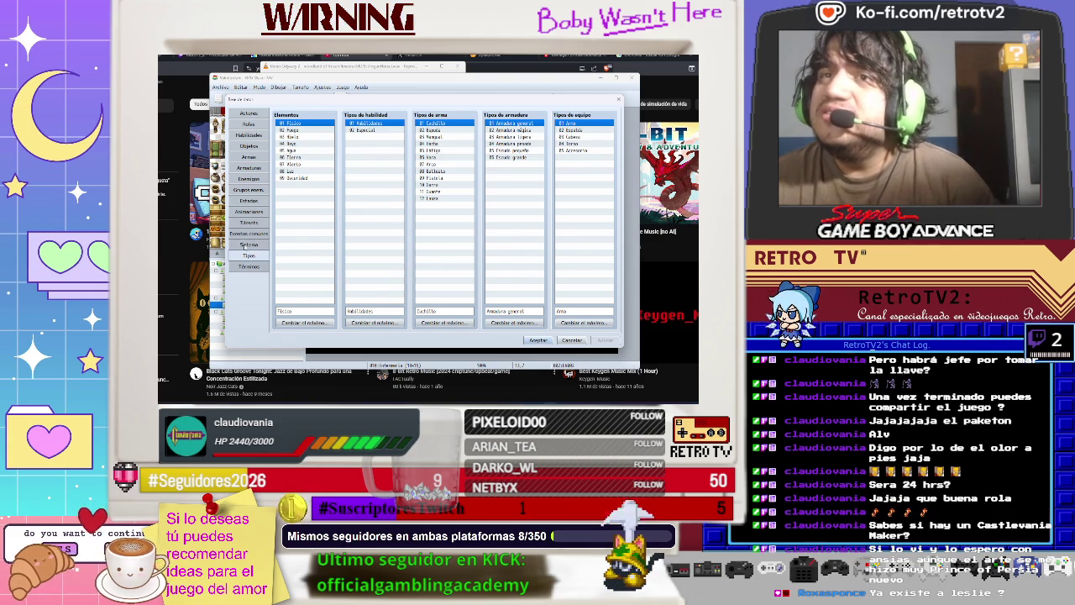
left_click(245, 245)
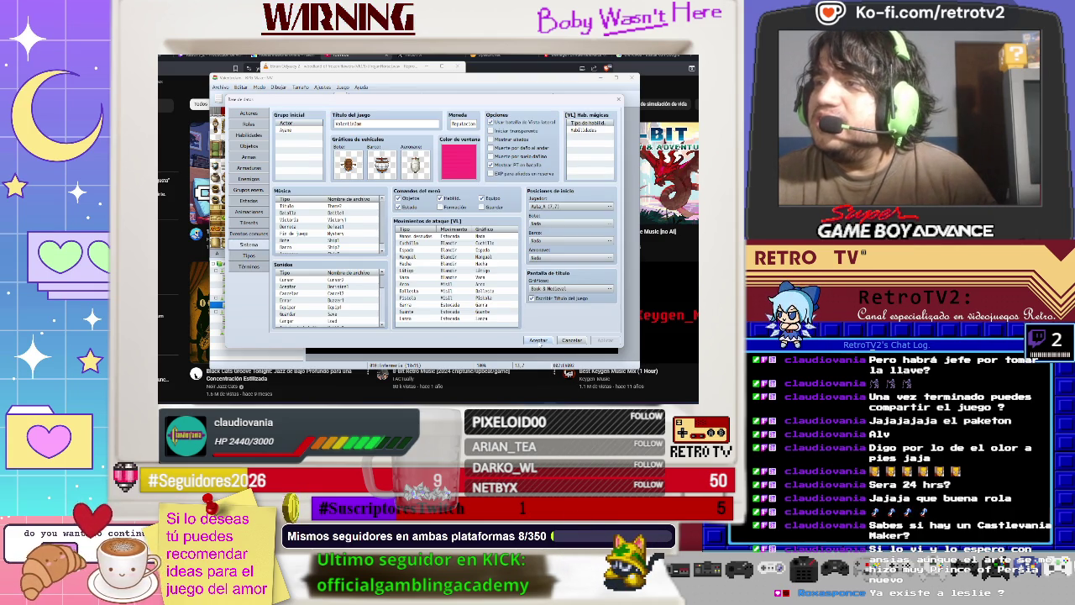
Close the database with Aceptar, reopen it with F9 and close it again, then switch to Twitch.
left_click(539, 341)
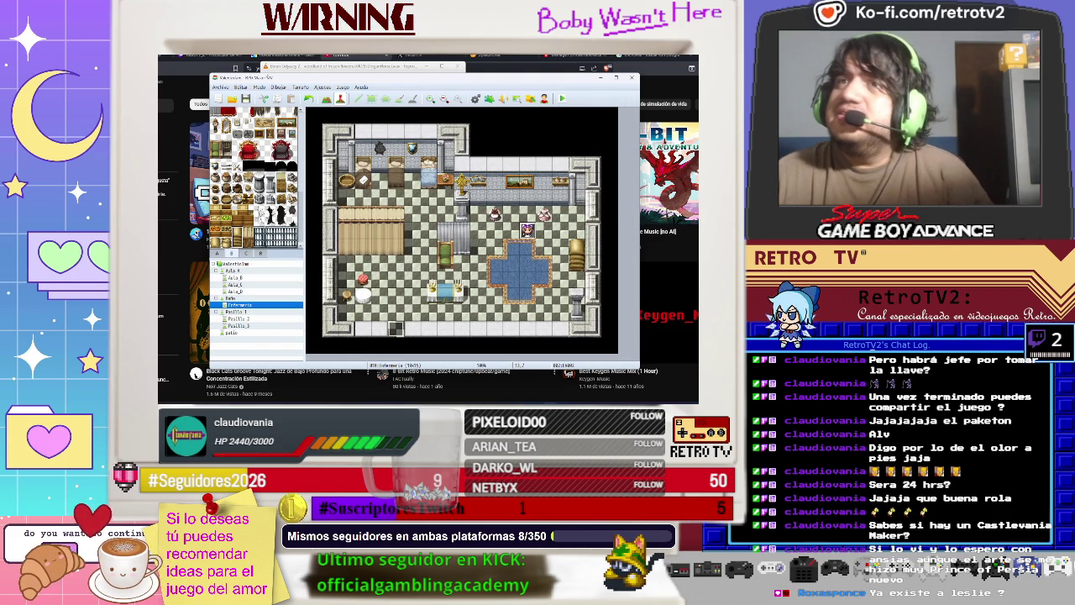
key("F9")
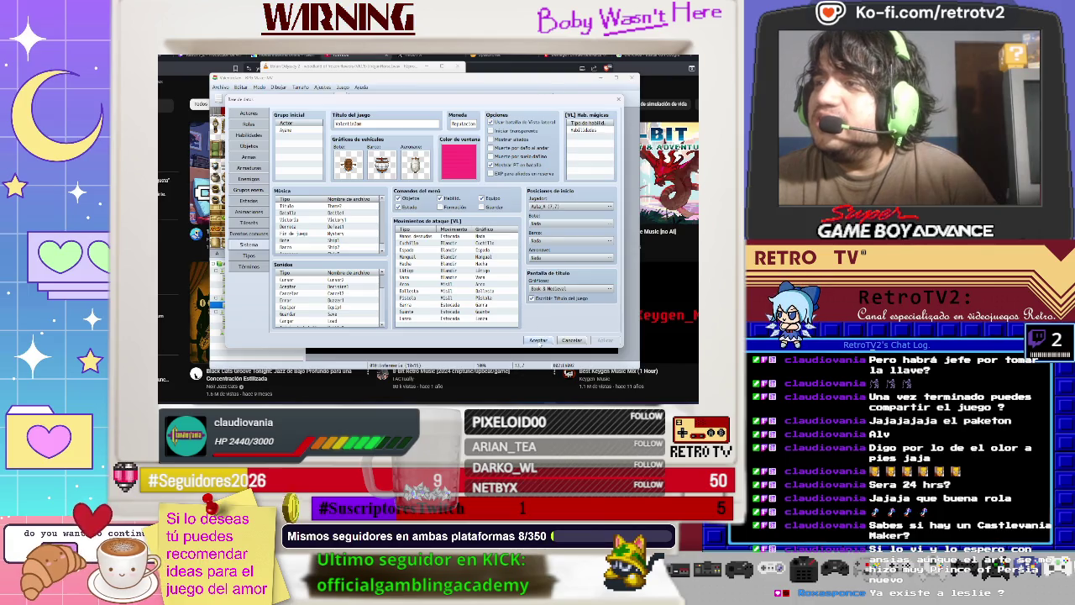
left_click(538, 340)
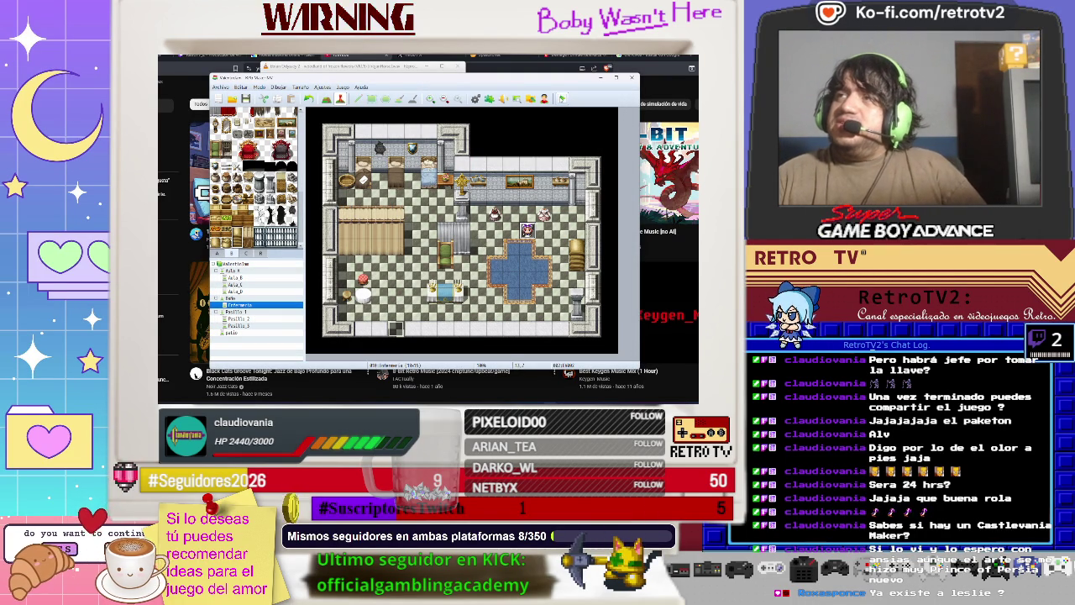
key("alt+Tab")
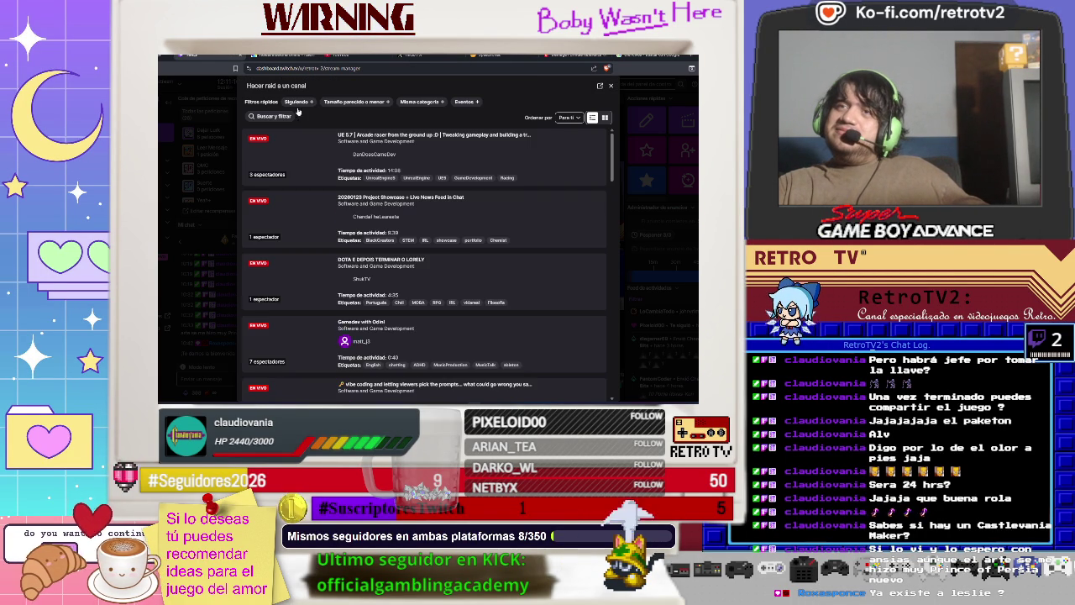
Filter the raid targets to Siguiendo channels and preview the second live channel.
left_click(309, 102)
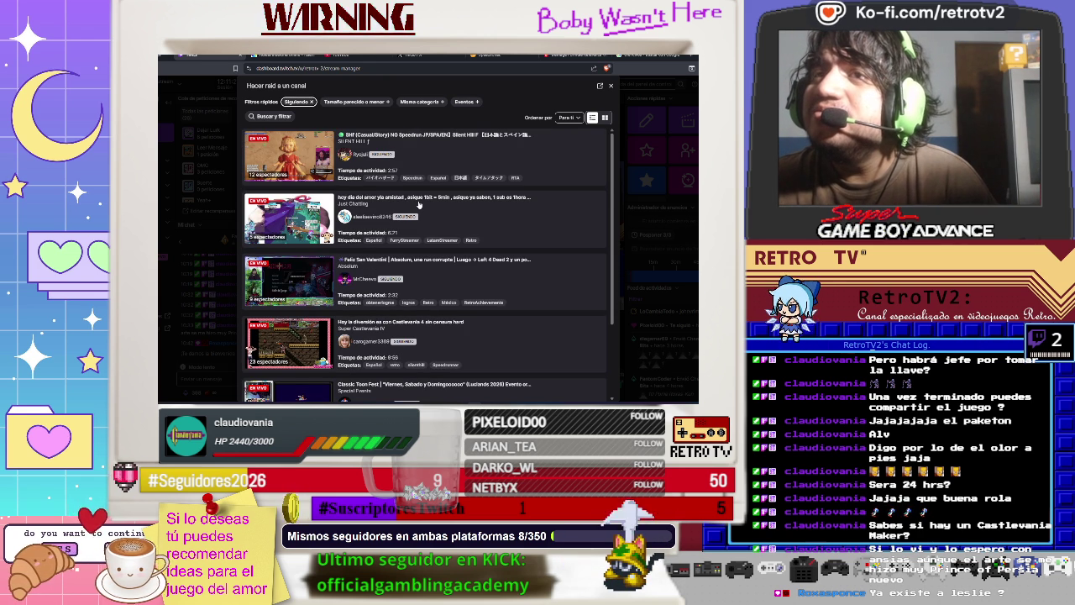
scroll(419, 204, "down", 3)
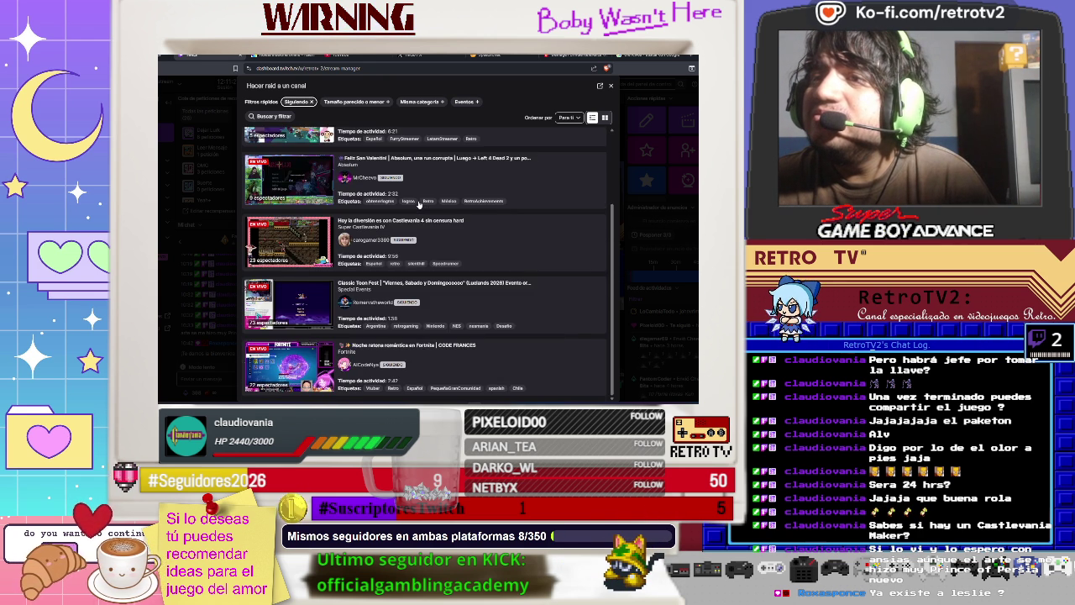
scroll(418, 204, "up", 3)
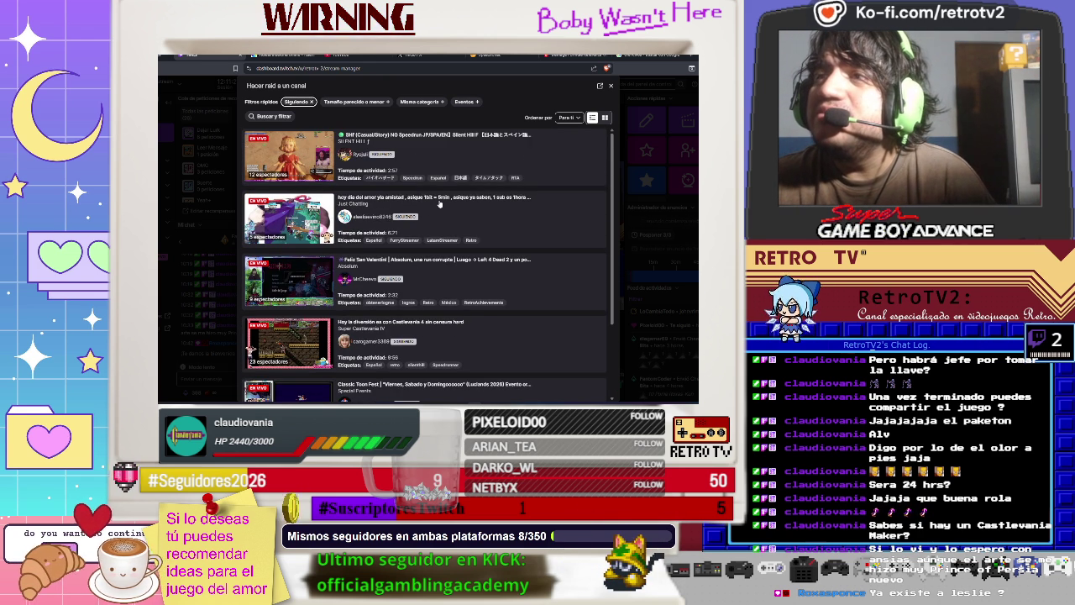
left_click(439, 209)
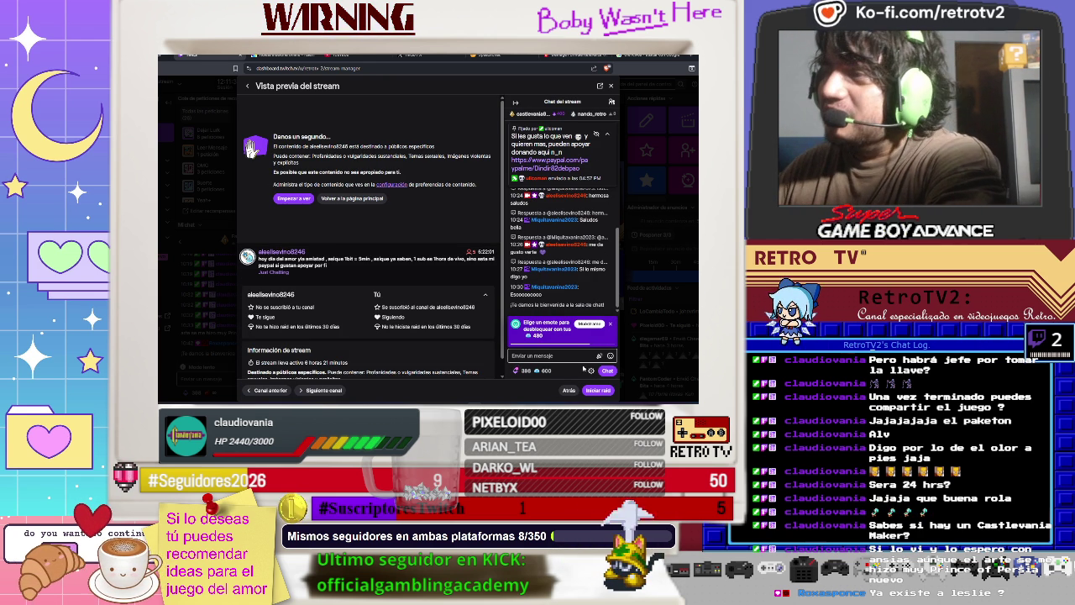
Press Iniciar raid in the stream preview panel.
left_click(594, 388)
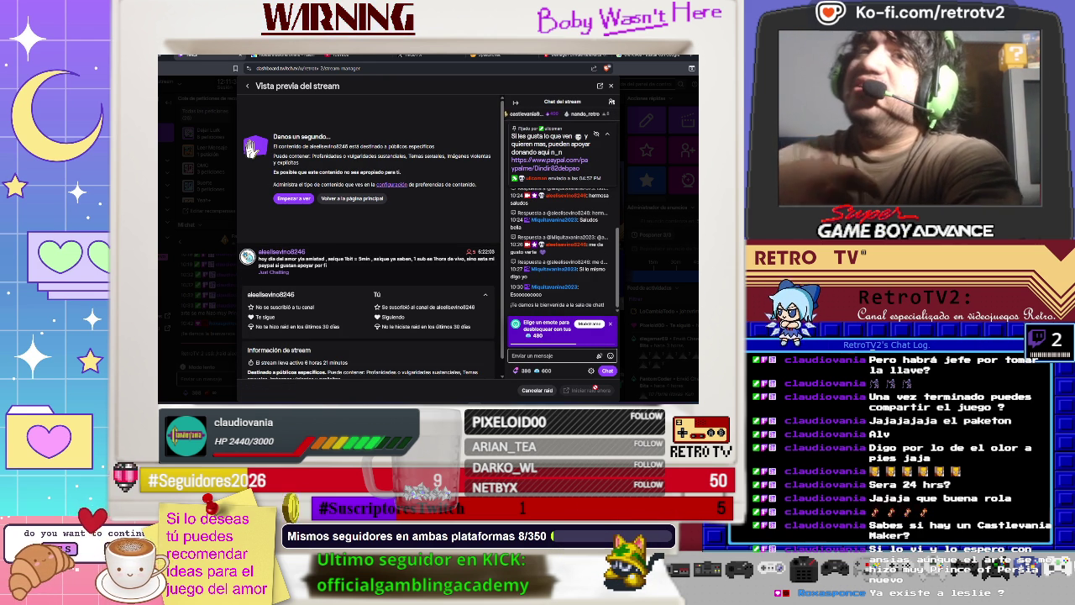